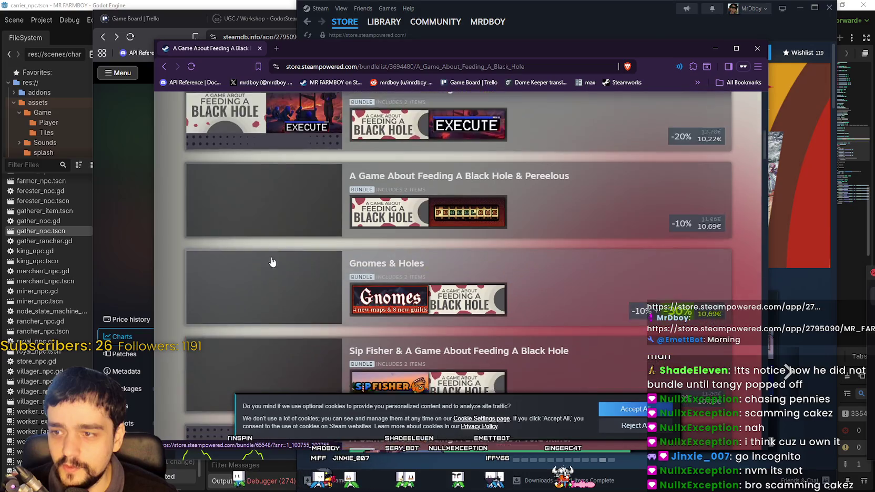
Finish scrolling the Feeding A Black Hole bundles, close them, and bring up MR FARMBOY's SteamDB page
scroll(248, 268, down, 6)
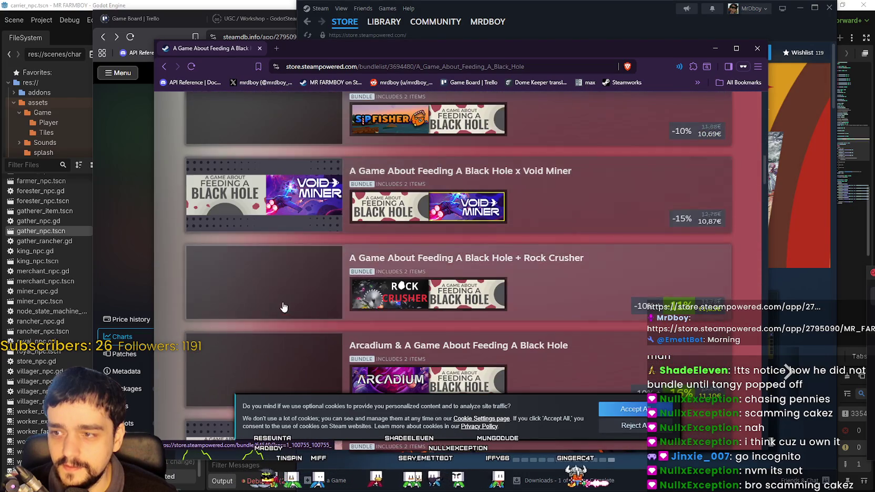
scroll(262, 344, down, 6)
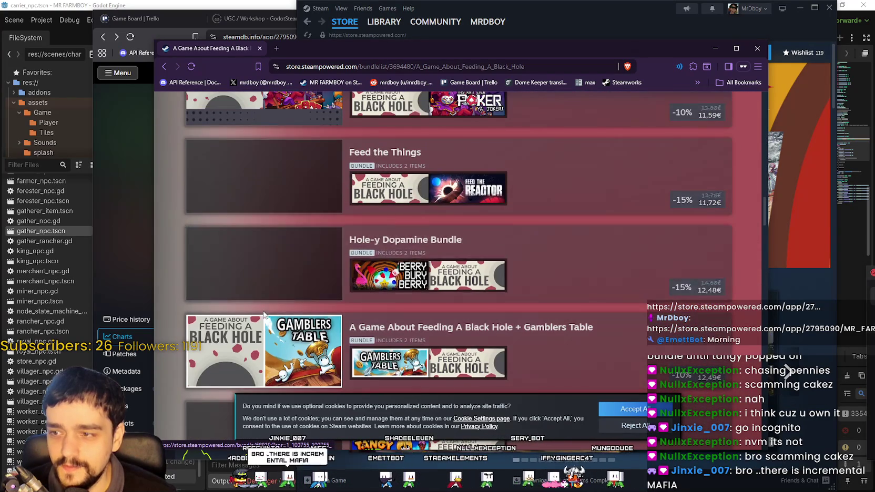
scroll(295, 341, down, 5)
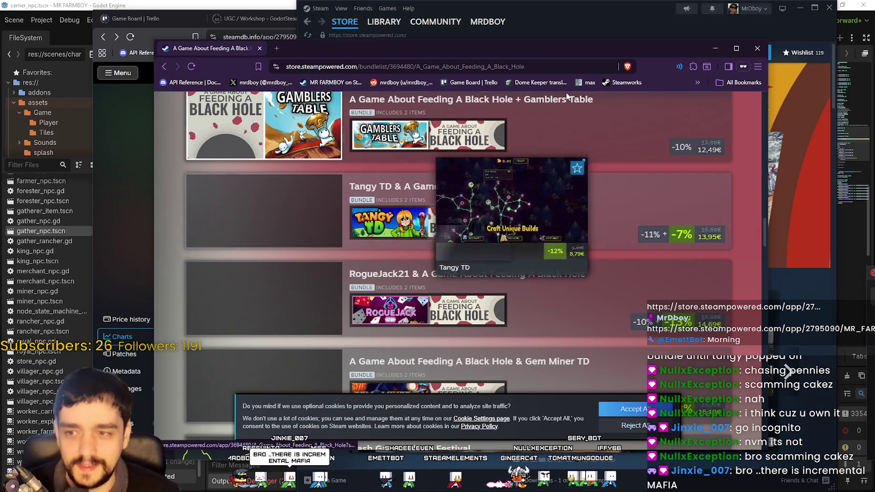
key(ctrl+w)
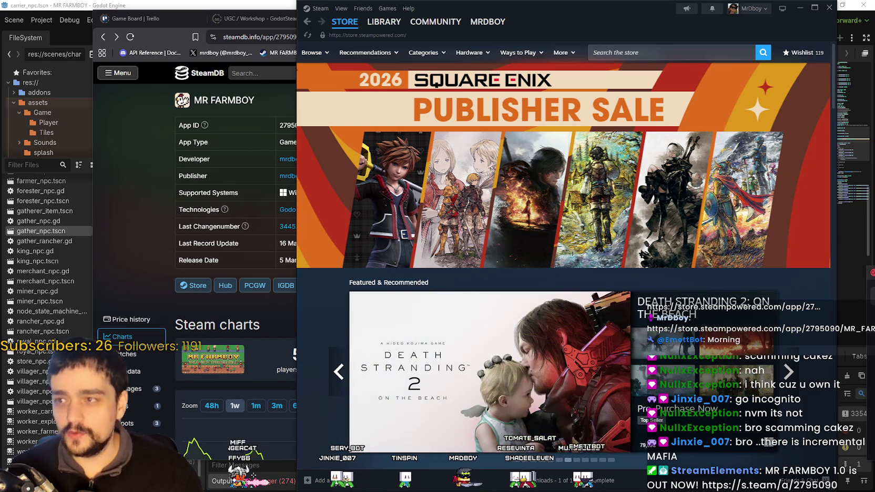
click(281, 87)
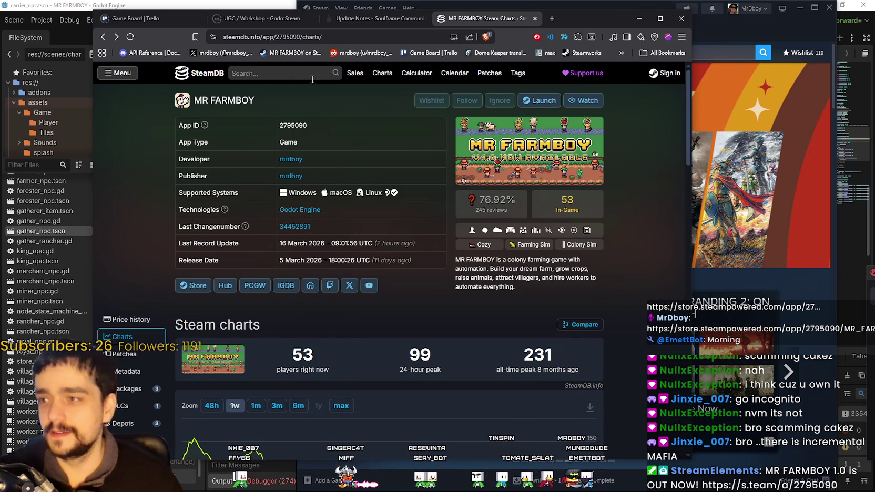
Reload MR FARMBOY's SteamDB charts to show 61 current players, then open the site search
scroll(327, 236, down, 4)
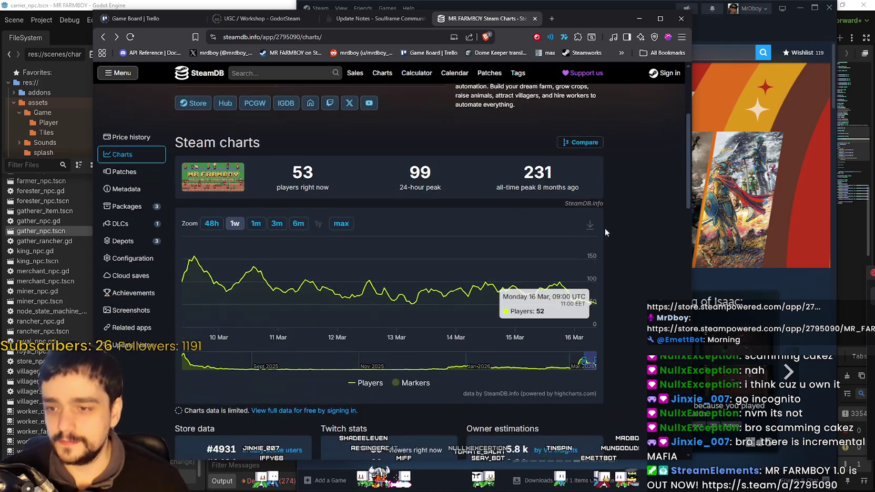
key(F5)
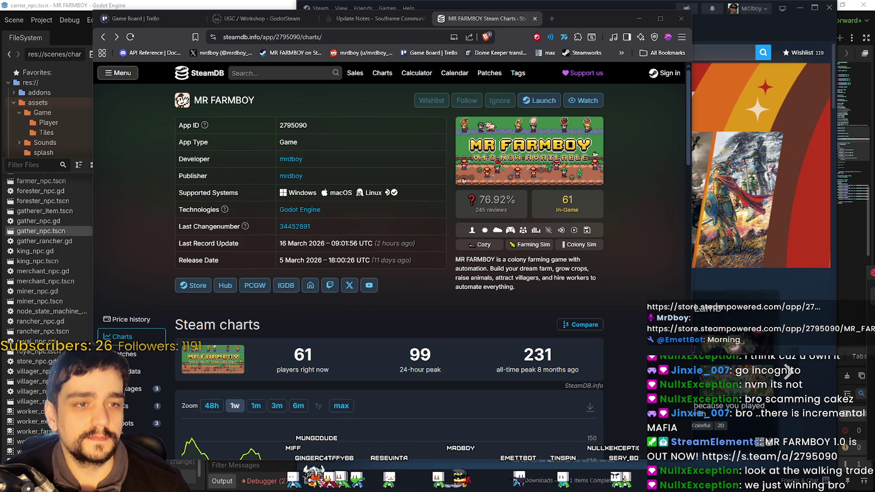
click(284, 73)
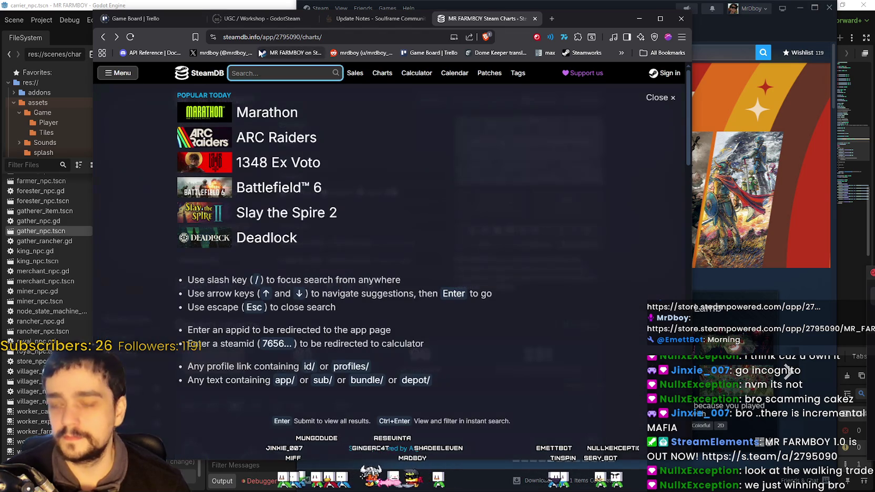
Search 'ng tade' and browse The Walking Trade charts: 1,391 players now, 2,857 all-time peak
text(Th walkng tad)
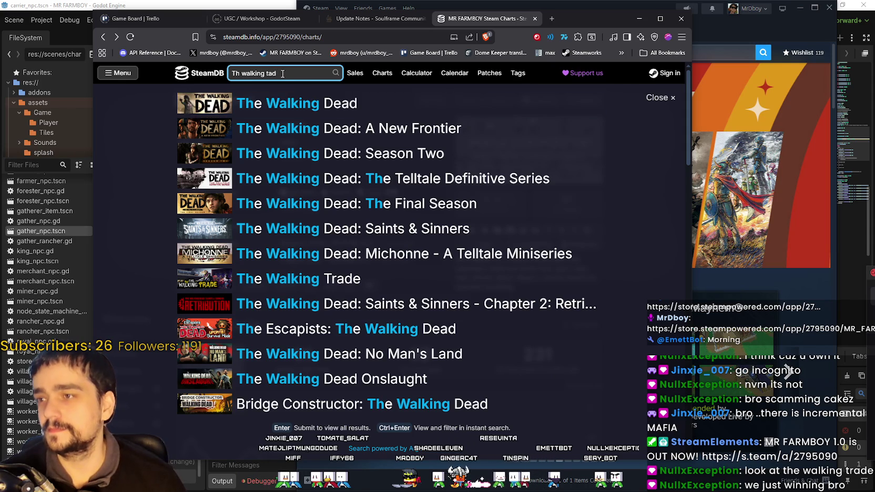
text(e)
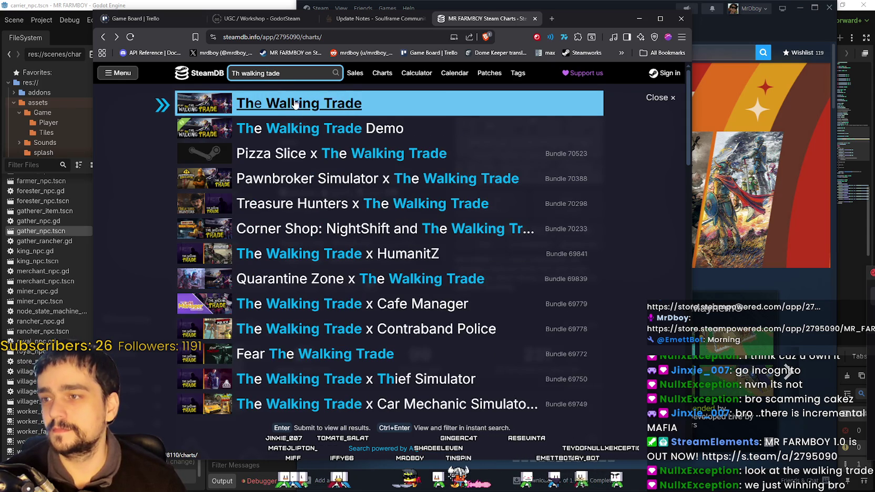
click(295, 103)
scroll(364, 297, down, 4)
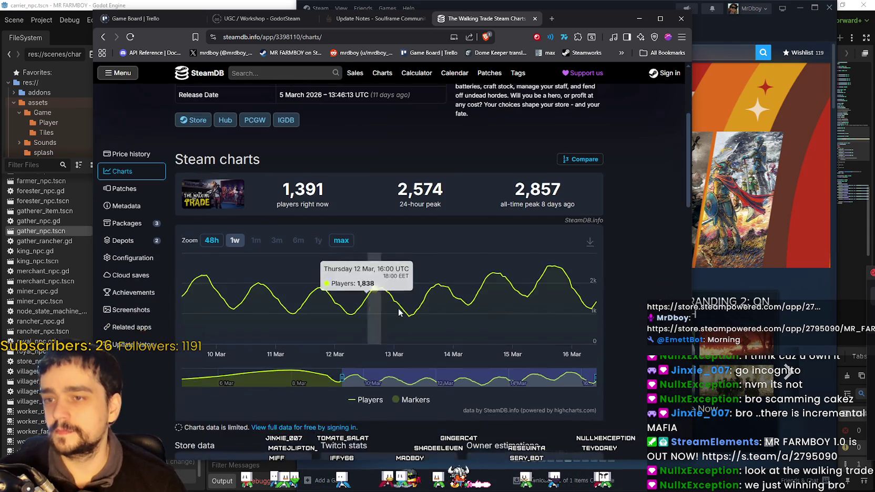
scroll(439, 294, up, 4)
scroll(434, 303, down, 4)
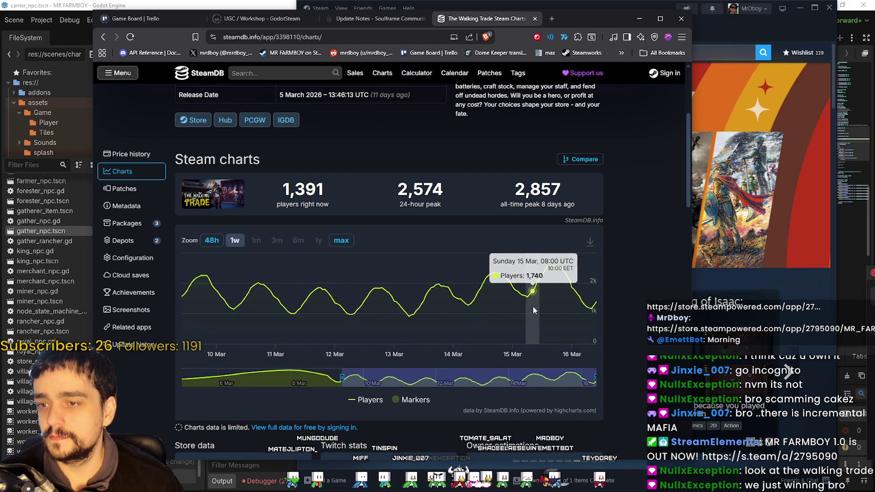
scroll(528, 317, up, 3)
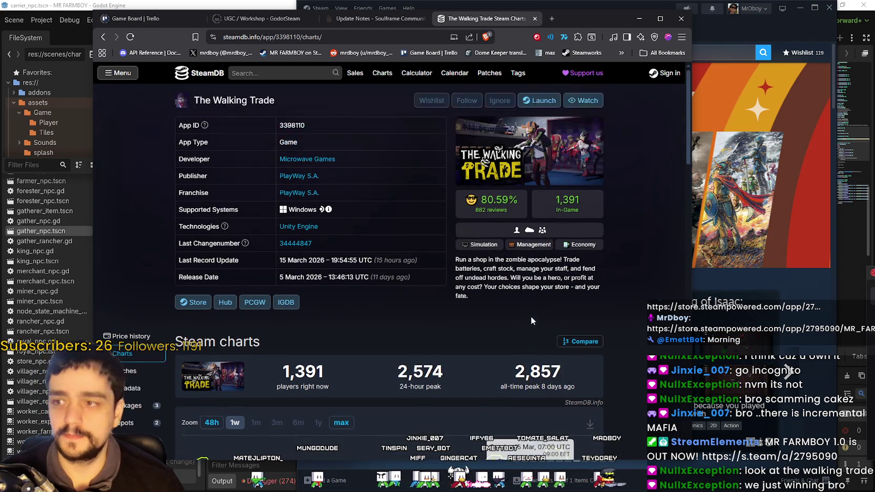
scroll(531, 316, down, 6)
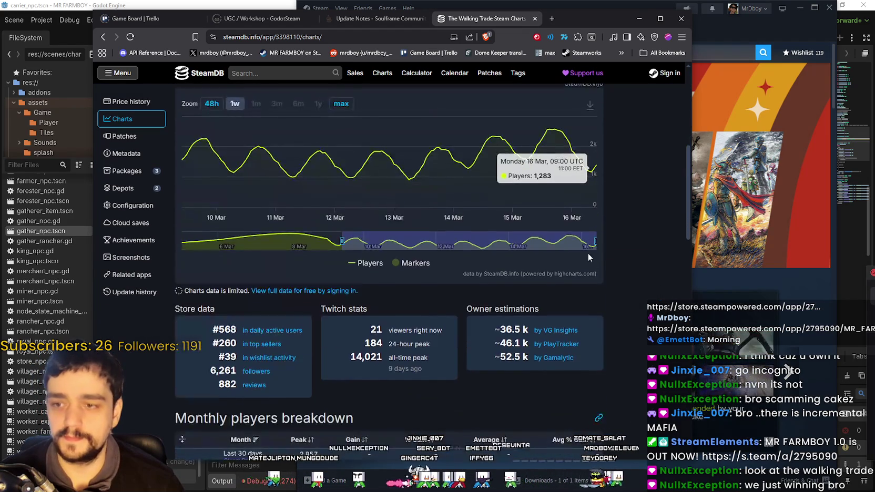
scroll(620, 323, down, 3)
scroll(609, 335, up, 9)
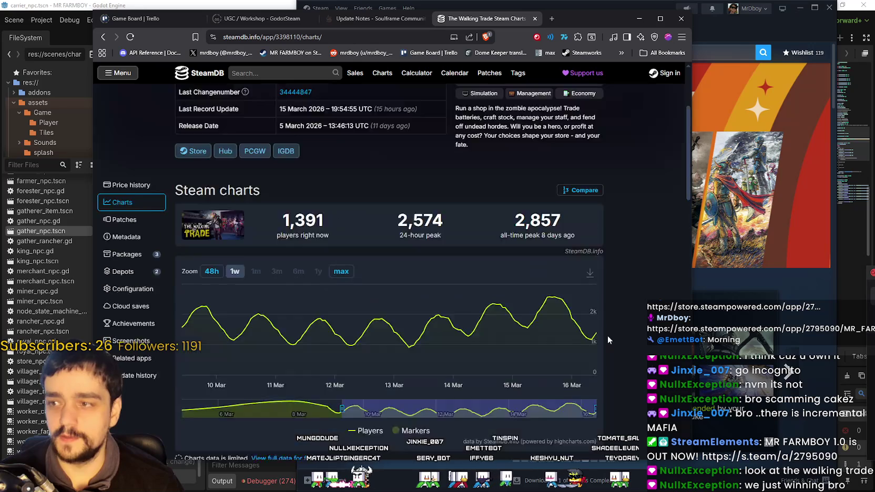
Close The Walking Trade charts, reload the Soulframe Update Notes, and bring the Twitch stream on screen
click(536, 19)
right_click(390, 251)
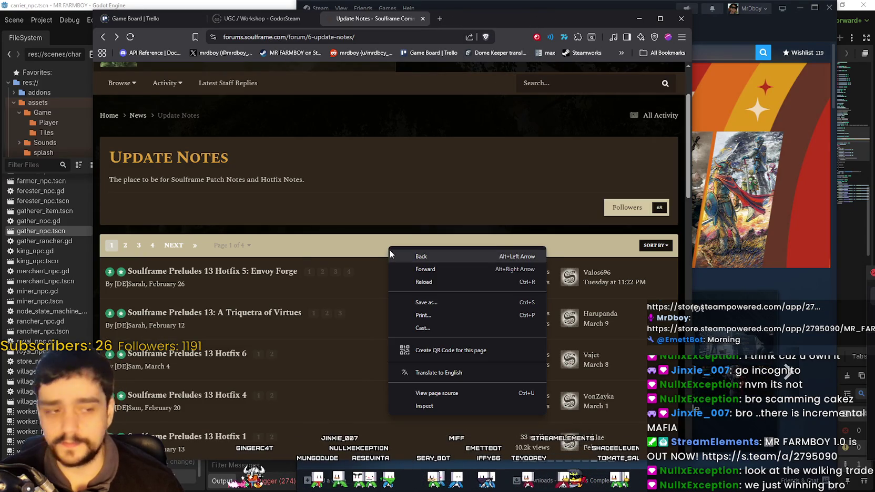
click(414, 285)
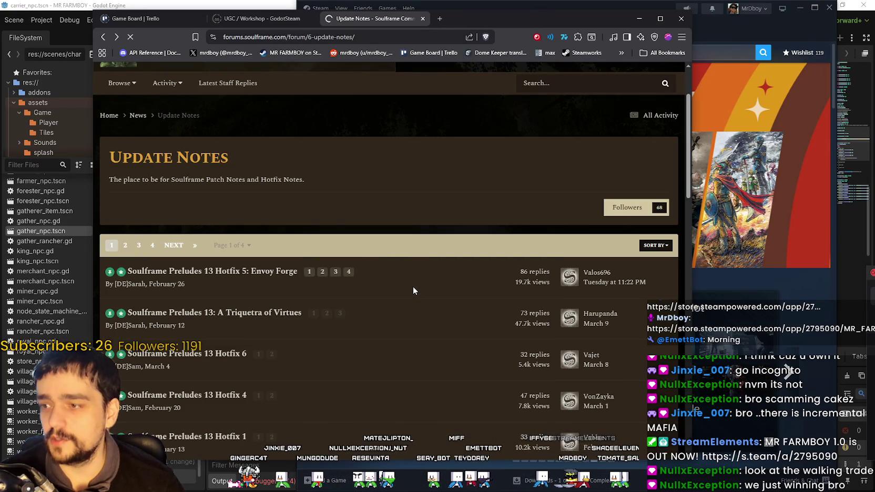
scroll(415, 285, down, 1)
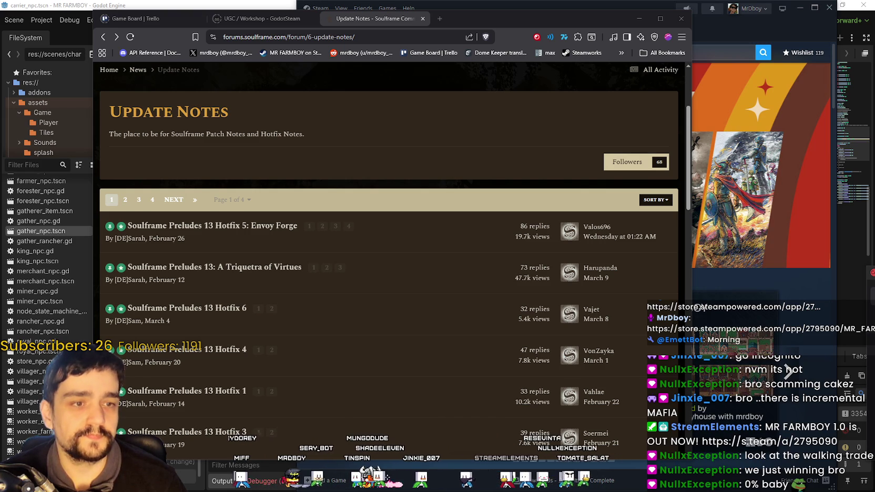
mouse_move(874, 59)
mouse_down()
mouse_move(612, 58)
mouse_move(561, 27)
mouse_up()
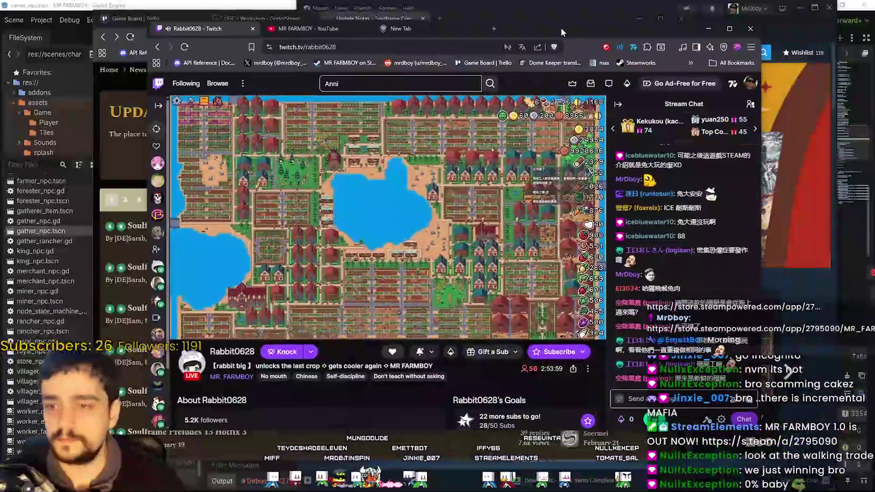
Watch the MR FARMBOY Twitch stream maximized, then switch back to the Soulframe Update Notes
click(729, 29)
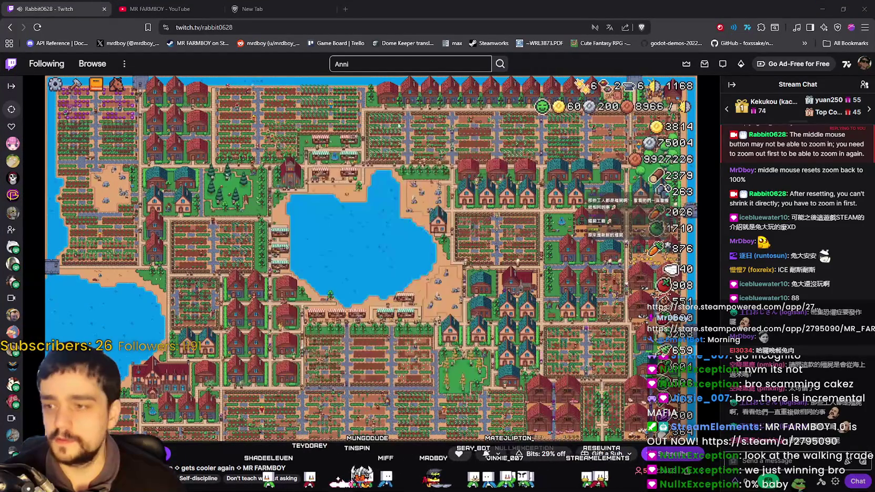
mouse_move(526, 143)
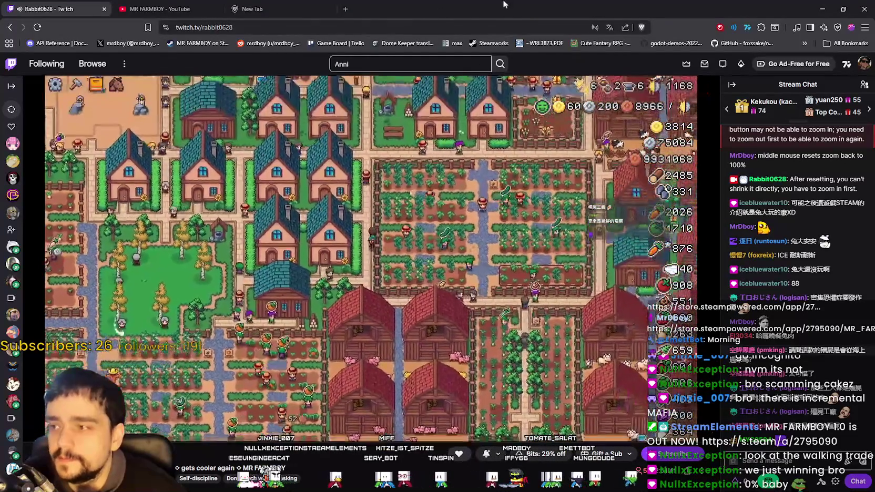
key(alt+Tab)
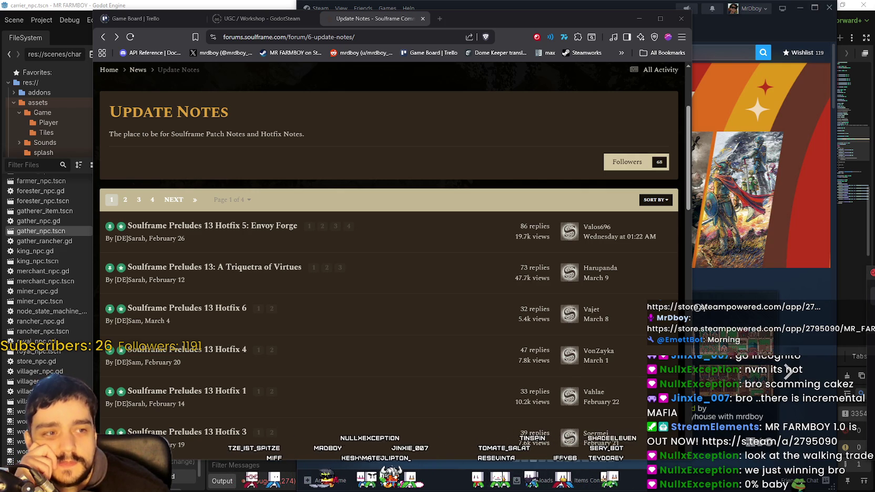
Scroll the Update Notes and narrow the forum window to reveal the Steam store
scroll(568, 301, down, 3)
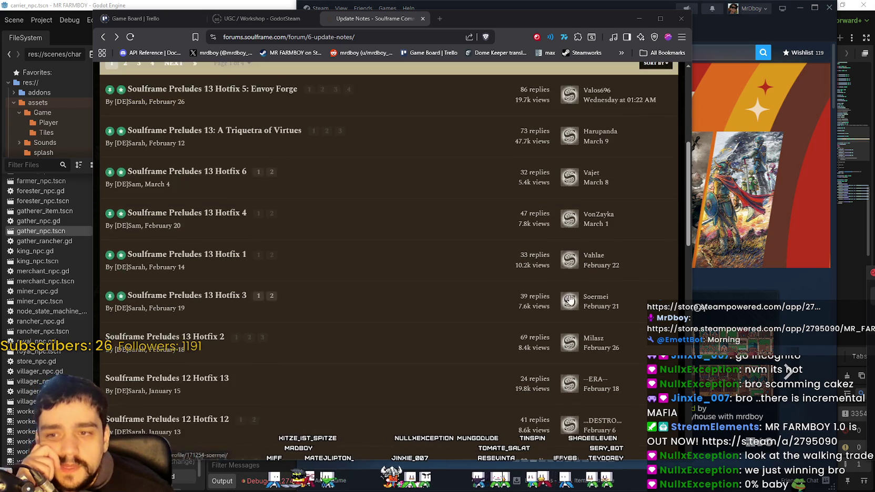
drag(550, 16, 630, 21)
drag(649, 27, 593, 32)
mouse_move(705, 464)
mouse_down()
mouse_move(458, 469)
mouse_move(638, 464)
mouse_up()
Check the Hotfix 2 thread's reply and view counts, then minimize the forum window
scroll(556, 335, up, 3)
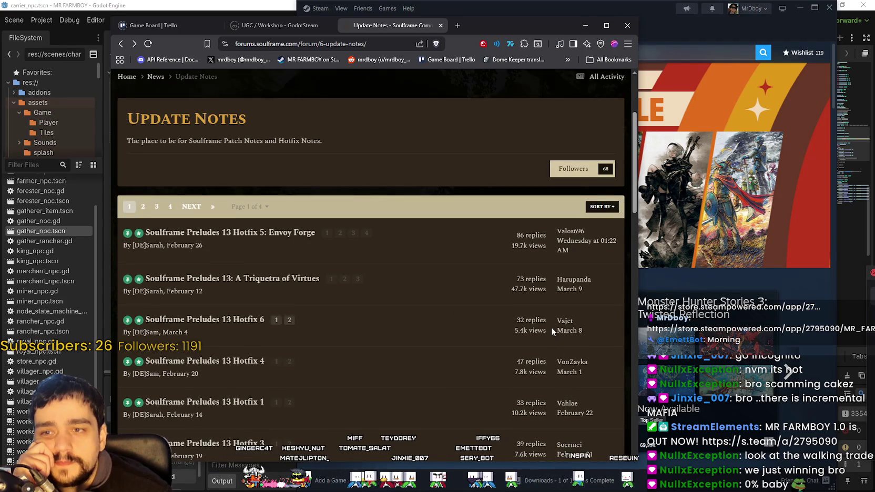
scroll(550, 327, down, 4)
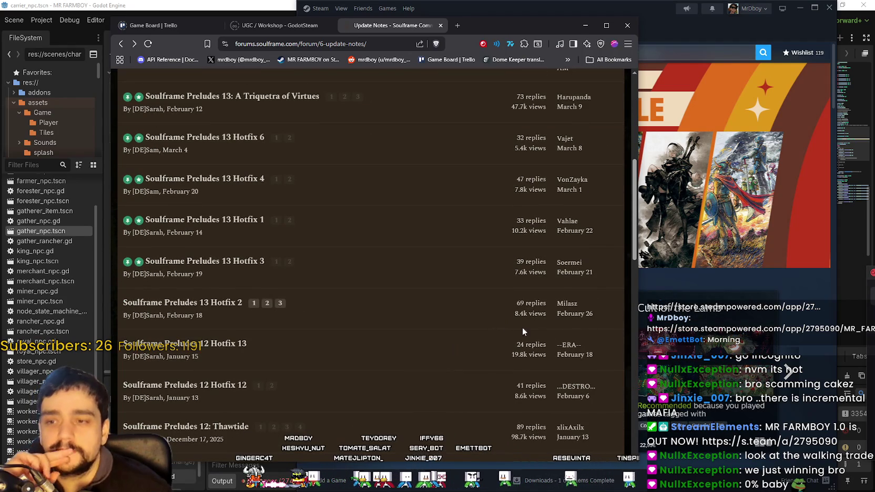
drag(565, 316, 499, 306)
click(499, 306)
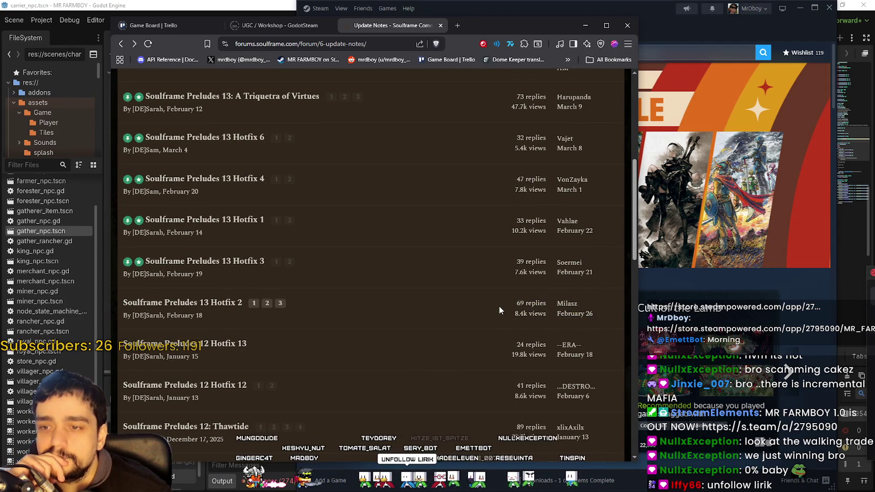
scroll(498, 306, up, 5)
scroll(499, 306, up, 2)
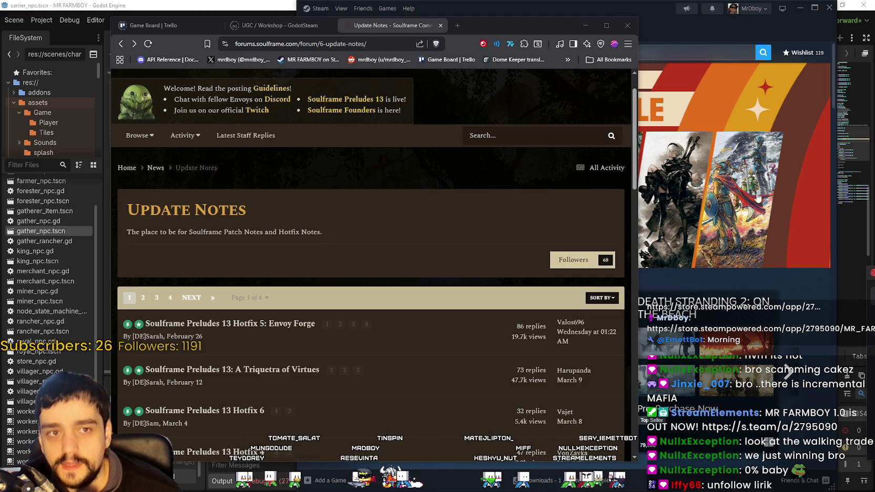
scroll(429, 354, down, 2)
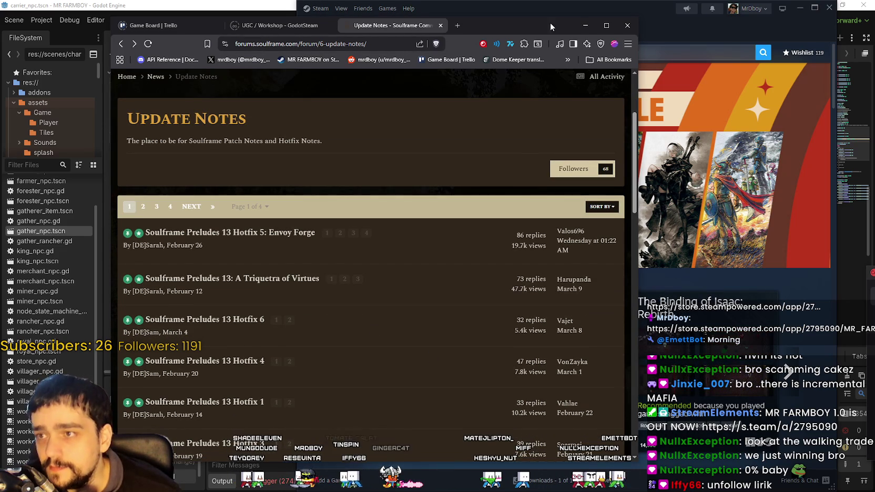
click(585, 26)
scroll(713, 140, down, 6)
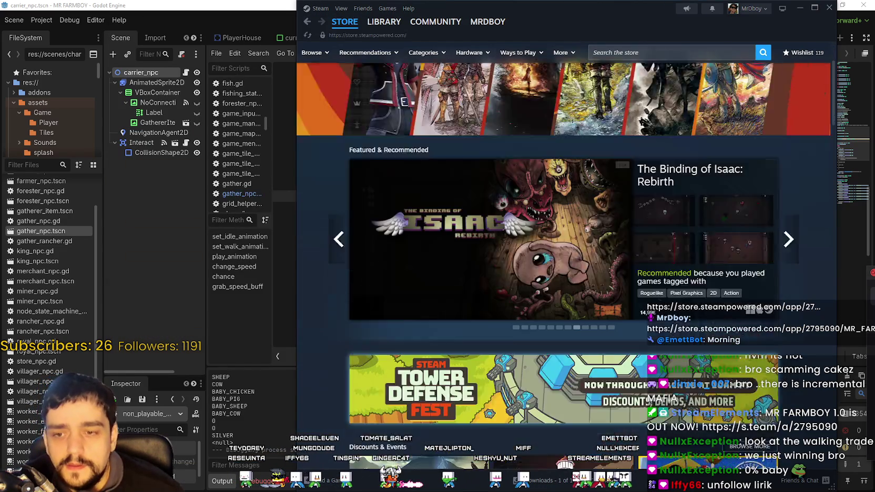
Minimize Steam and review the set_walk_animation code in non_playable_character.gd around lines 56-64
scroll(713, 139, up, 3)
click(800, 7)
click(563, 251)
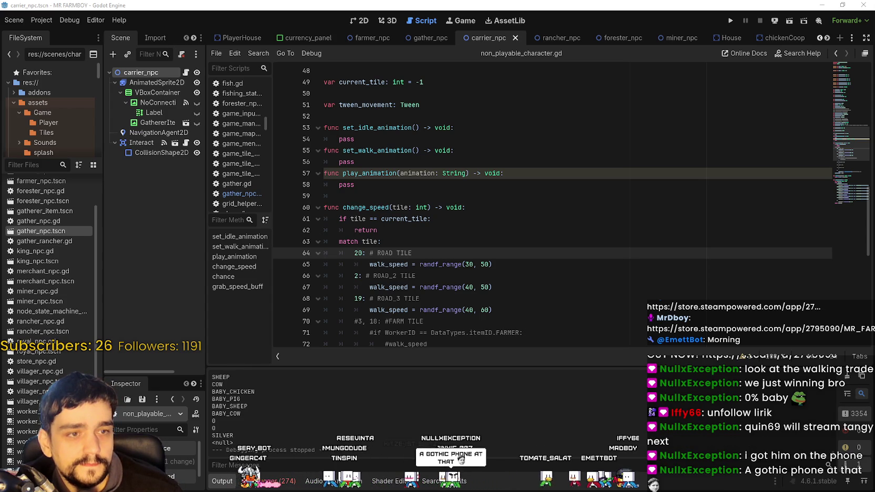
click(431, 164)
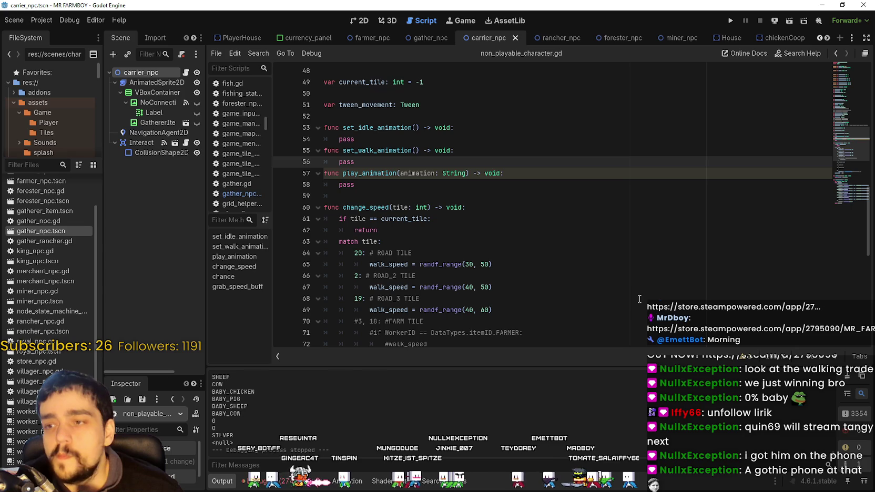
scroll(640, 295, up, 5)
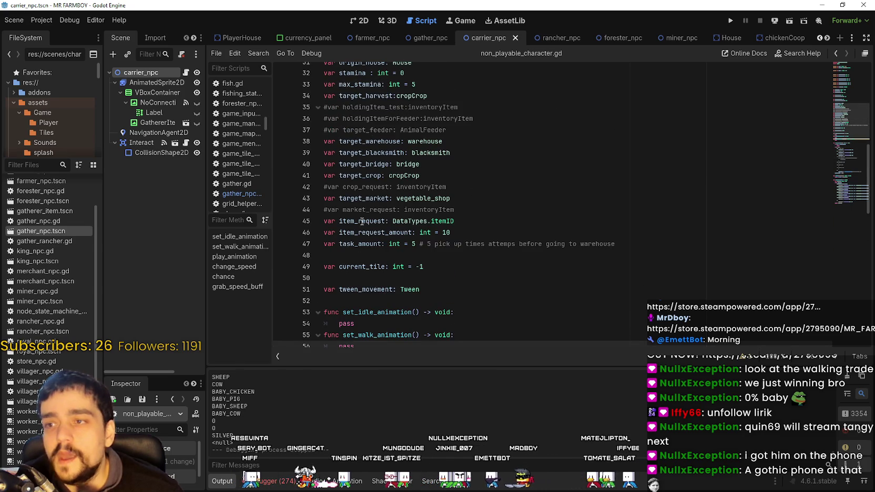
scroll(524, 206, down, 3)
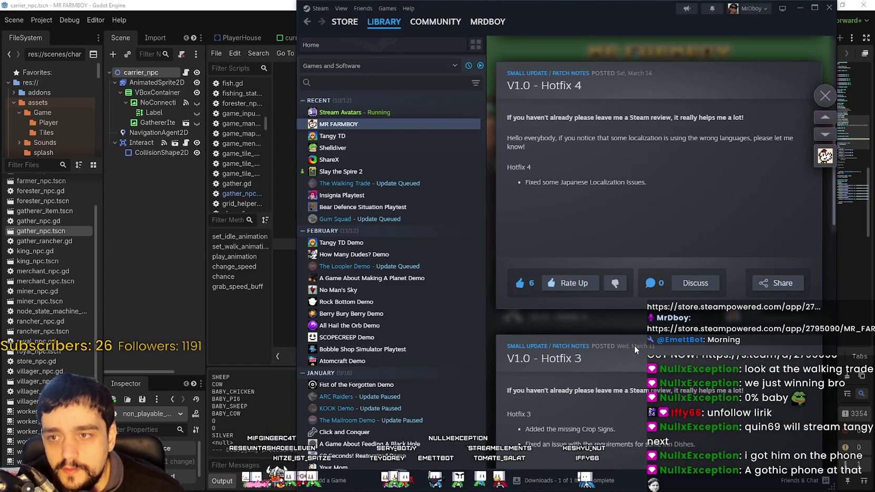
Close the Hotfix 4 notes and open the V1.0 - Hotfix 5 announcement from MR FARMBOY's community hub
click(826, 96)
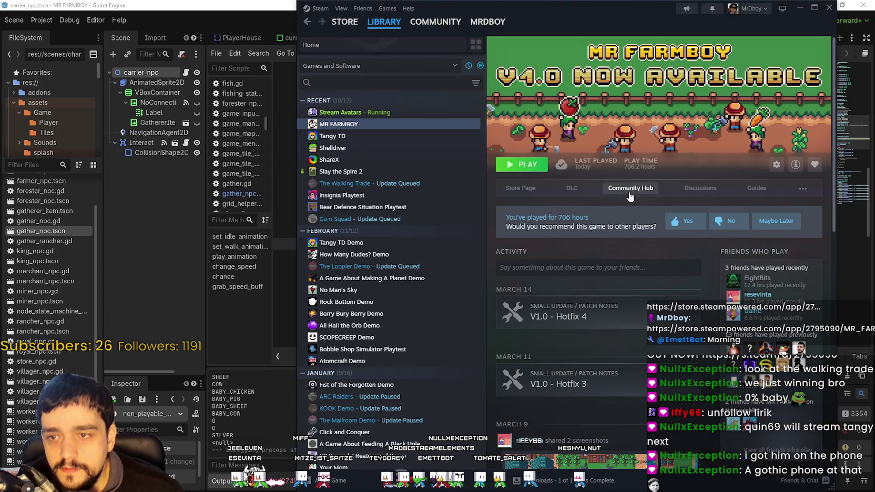
click(631, 189)
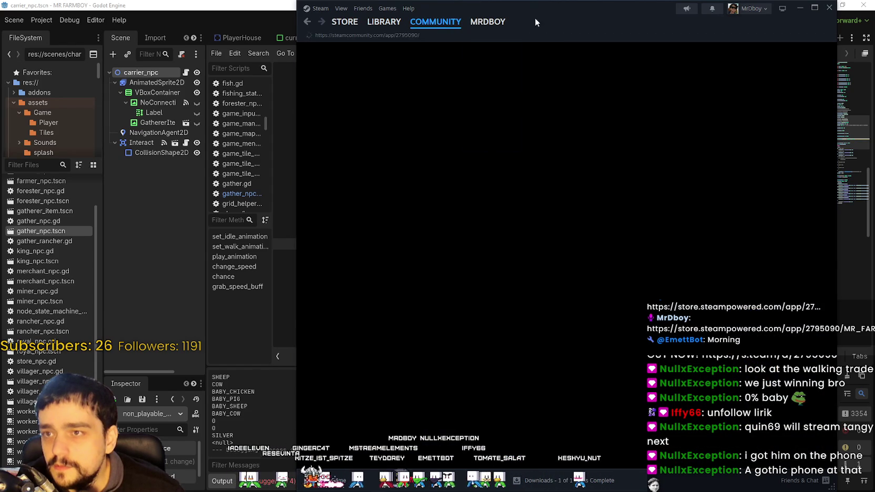
drag(515, 16, 470, 16)
click(398, 180)
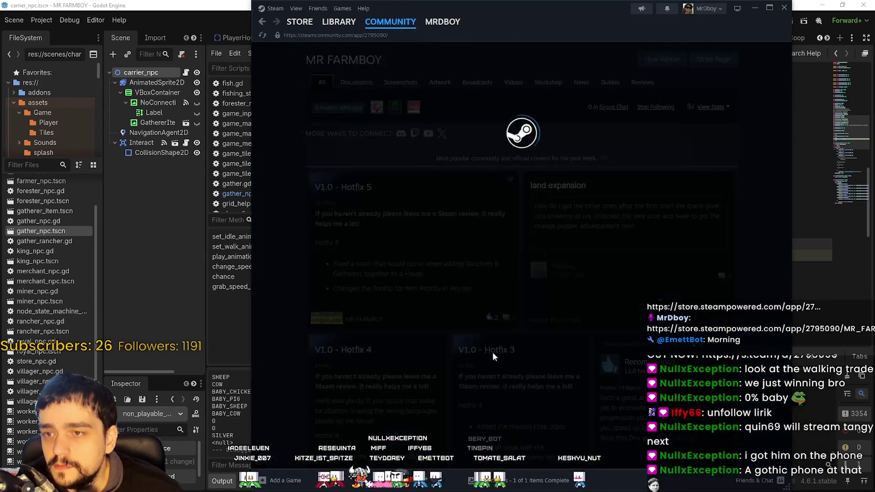
Highlight and read the Hotfix 5 crash-fix bullet, then close the announcement
mouse_move(354, 201)
mouse_down()
mouse_move(628, 200)
mouse_move(529, 204)
mouse_move(553, 204)
mouse_up()
click(603, 207)
drag(613, 202, 436, 203)
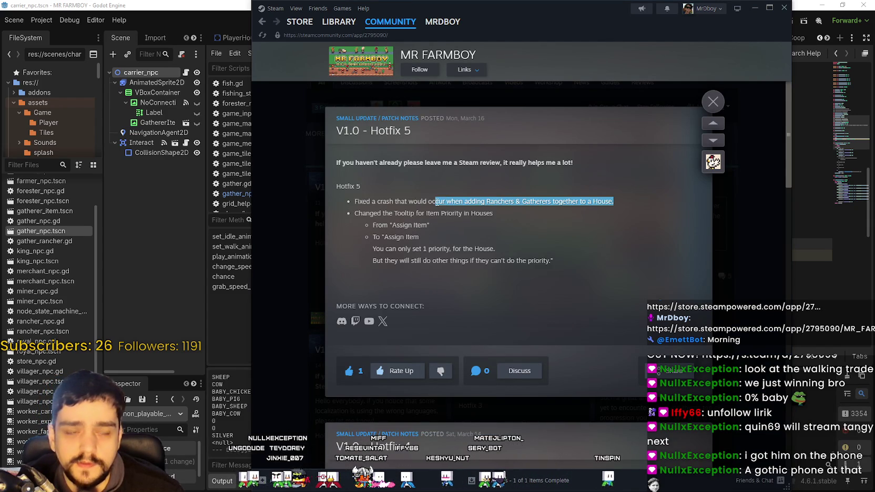
drag(631, 207, 362, 202)
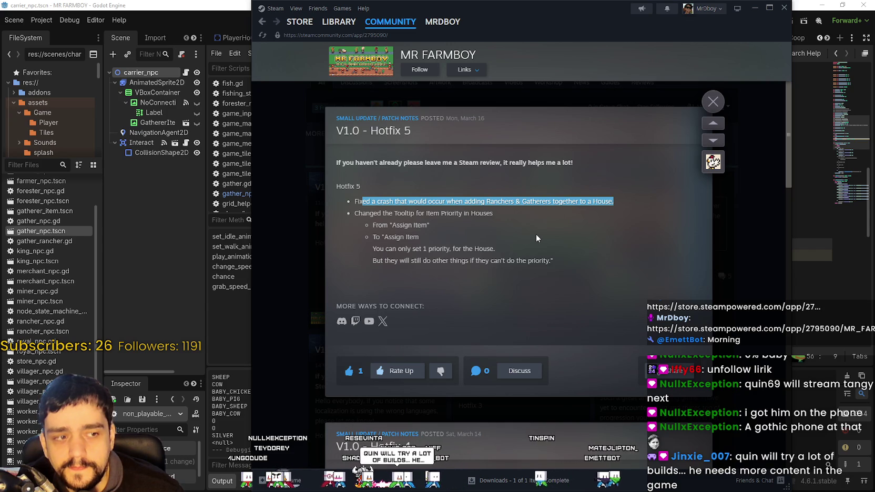
drag(626, 203, 345, 196)
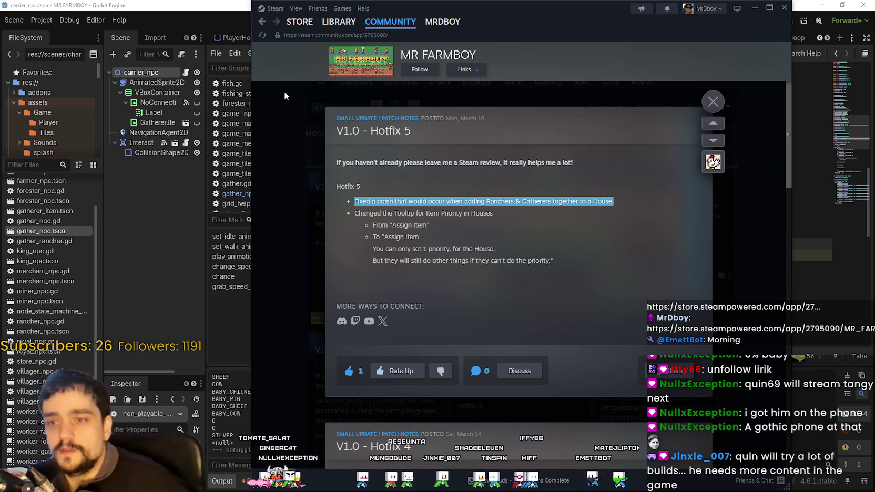
click(516, 243)
click(714, 101)
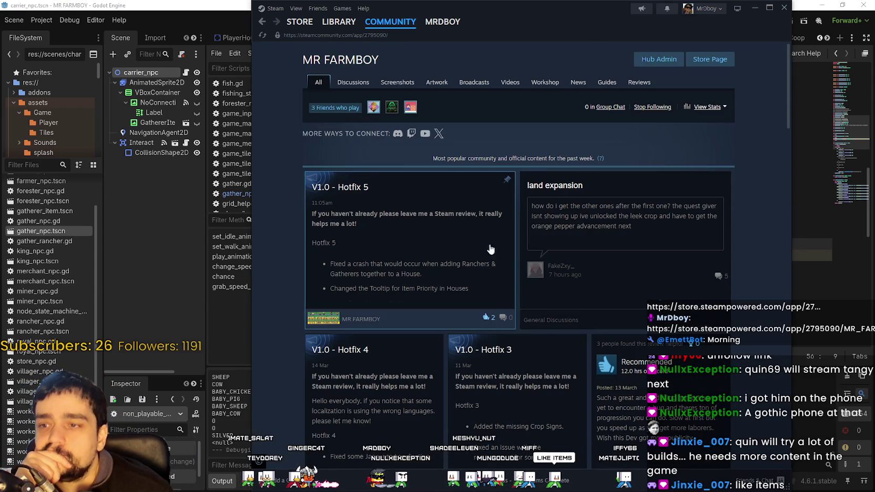
Scroll the community hub and go to its Hub Admin page
scroll(626, 263, down, 1)
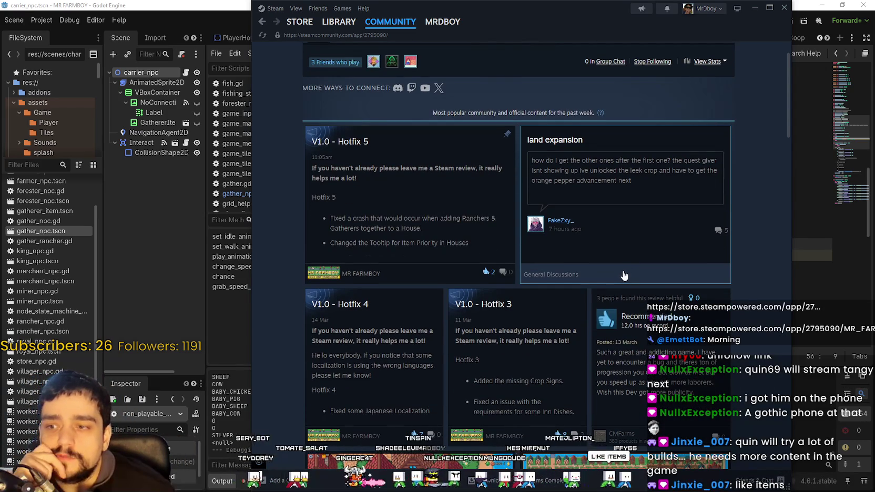
scroll(625, 275, down, 3)
scroll(501, 174, up, 4)
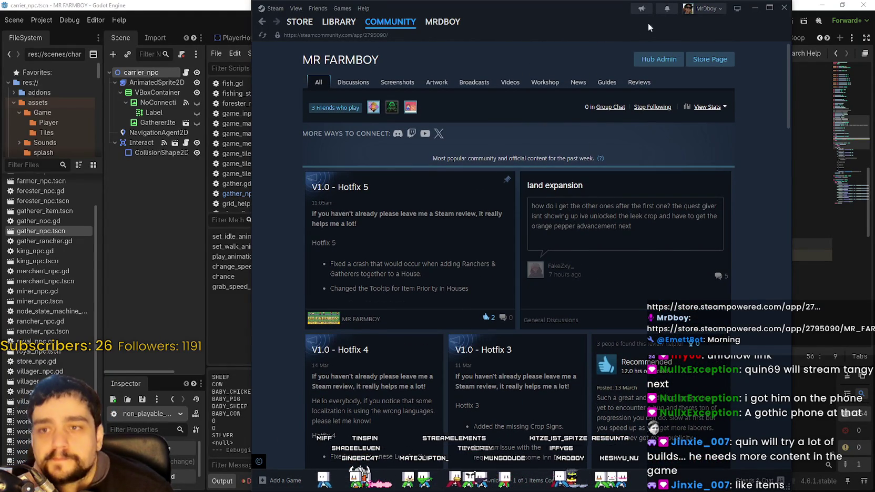
drag(609, 22, 600, 22)
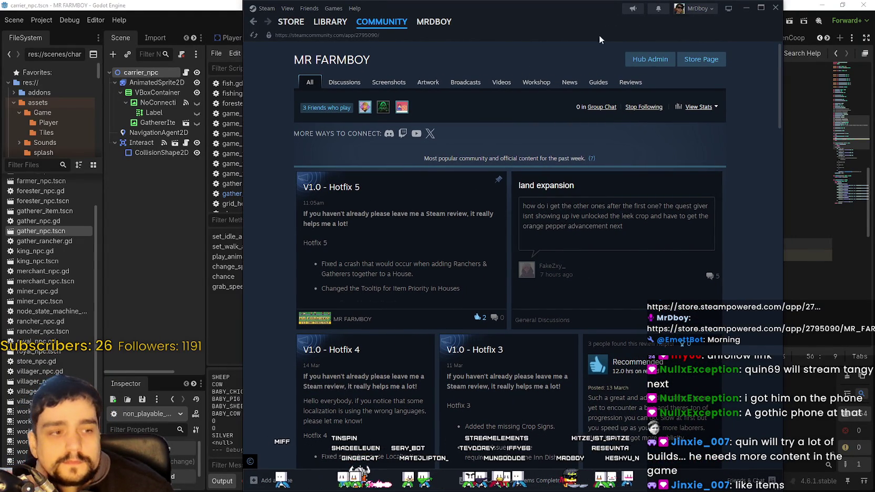
click(652, 62)
Open the Event/Announcement Dashboard and edit the Monthly Community Showcase #1 draft
click(424, 260)
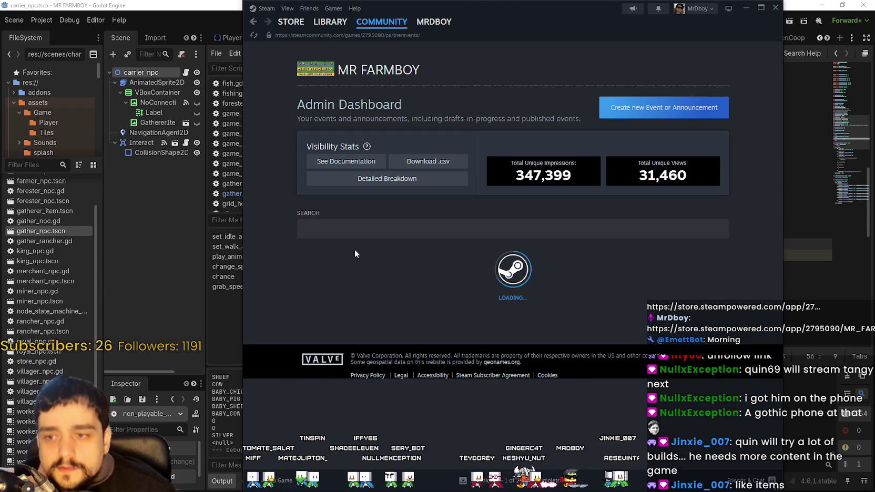
scroll(384, 239, down, 2)
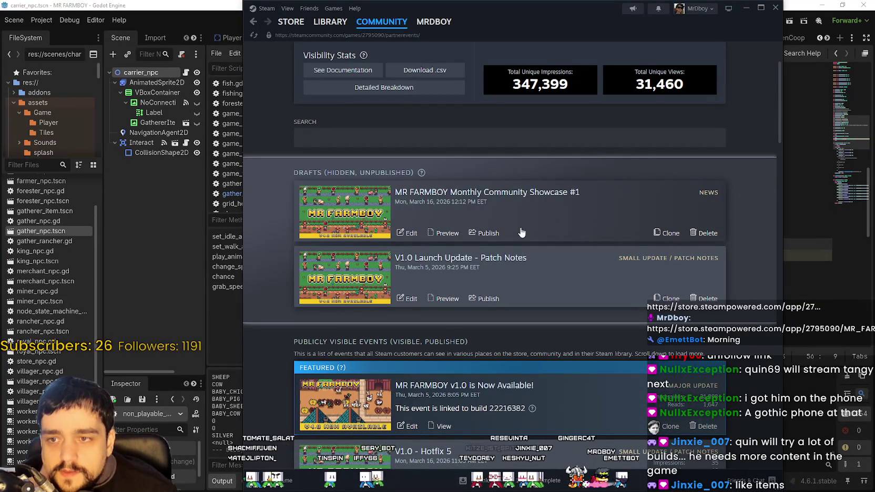
click(410, 233)
scroll(473, 347, down, 5)
scroll(474, 347, up, 5)
scroll(474, 347, down, 5)
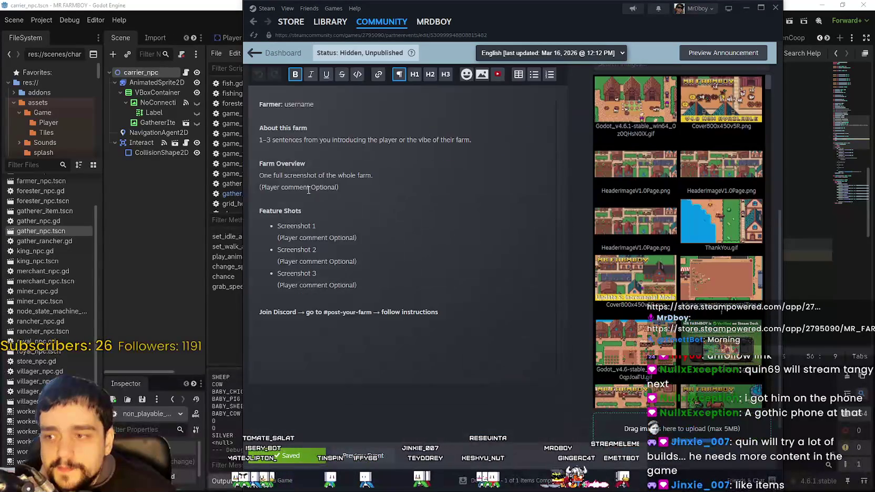
Review the draft's Farmer username, whole-farm screenshot and Feature Shots lines
drag(258, 105, 314, 104)
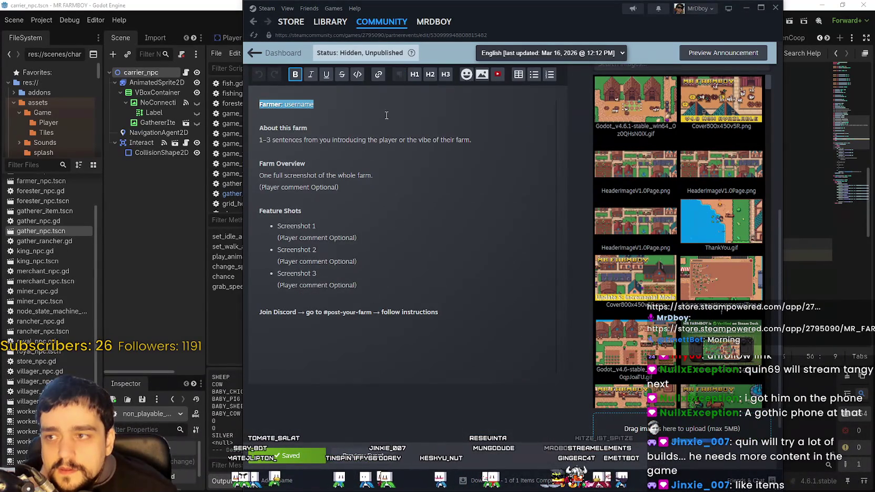
click(344, 137)
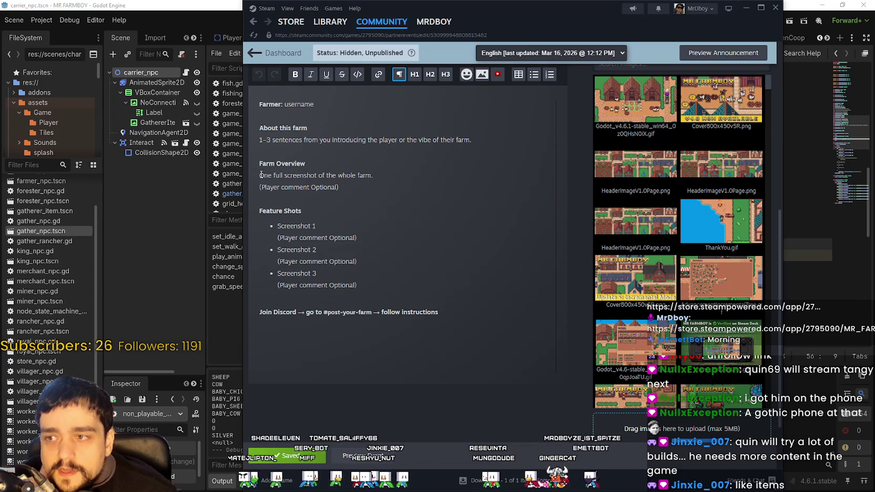
drag(261, 175, 373, 176)
click(393, 188)
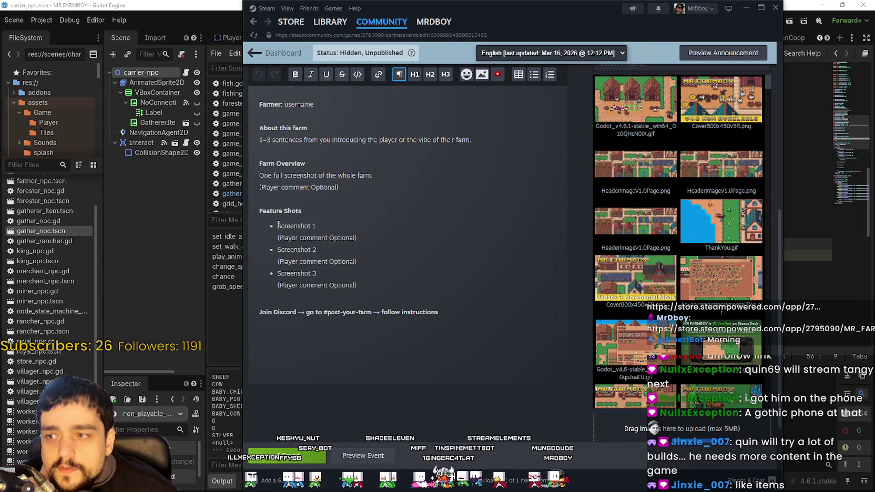
drag(277, 224, 358, 287)
click(357, 287)
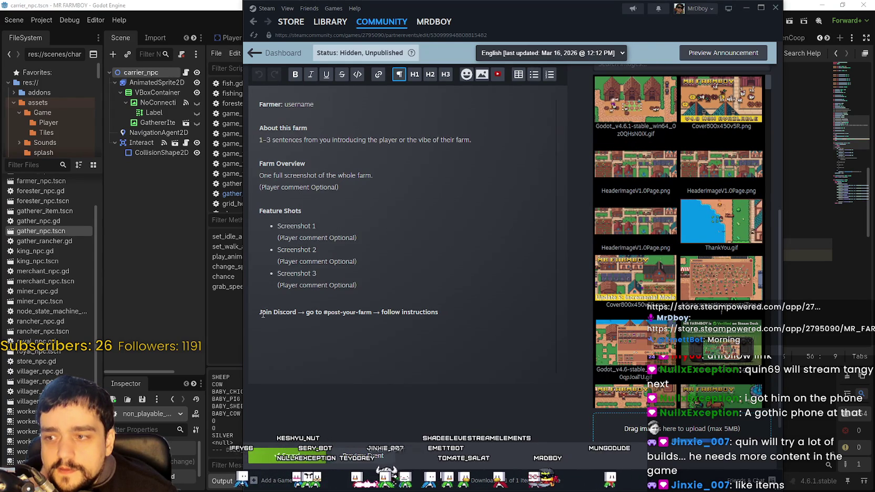
drag(261, 312, 477, 324)
Scroll through the rest of the Monthly Community Showcase #1 announcement content
scroll(477, 324, up, 2)
scroll(477, 322, up, 4)
scroll(395, 362, down, 3)
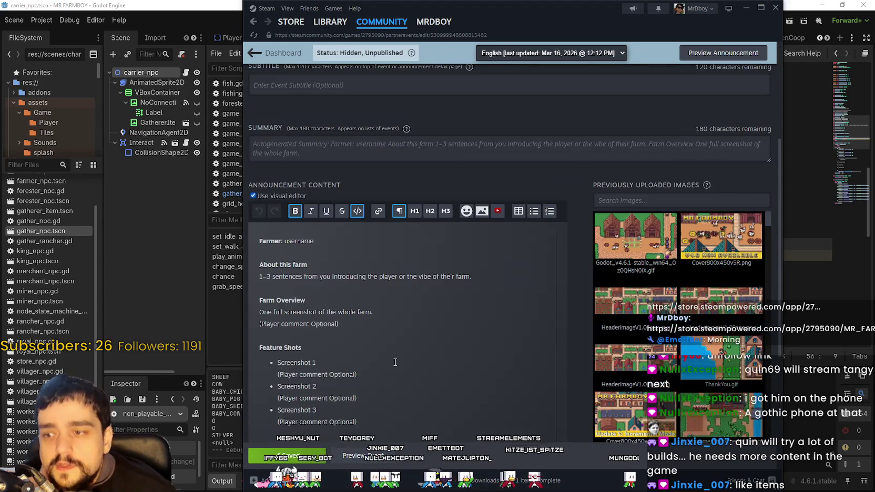
click(389, 334)
scroll(389, 333, up, 3)
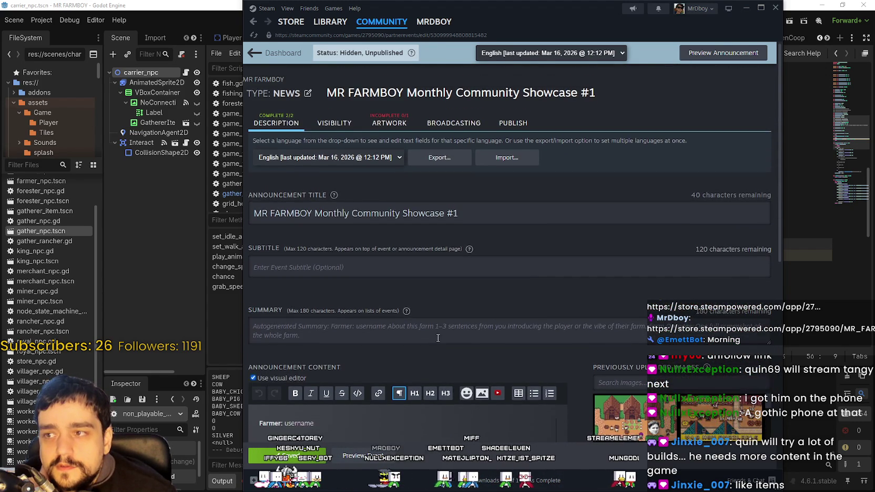
scroll(436, 338, down, 4)
scroll(431, 332, up, 4)
scroll(424, 323, down, 3)
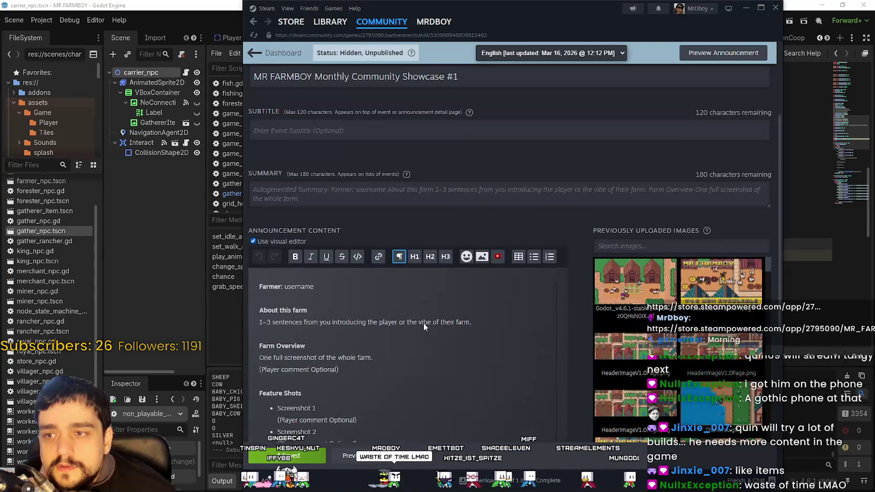
scroll(424, 322, up, 3)
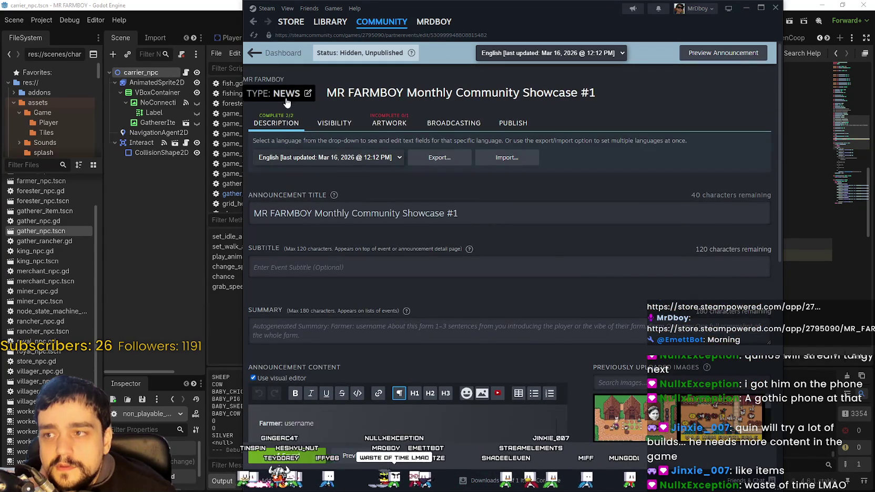
Change the draft's type from News to Challenge Event under A Challenge or Contest
click(308, 93)
scroll(424, 216, up, 2)
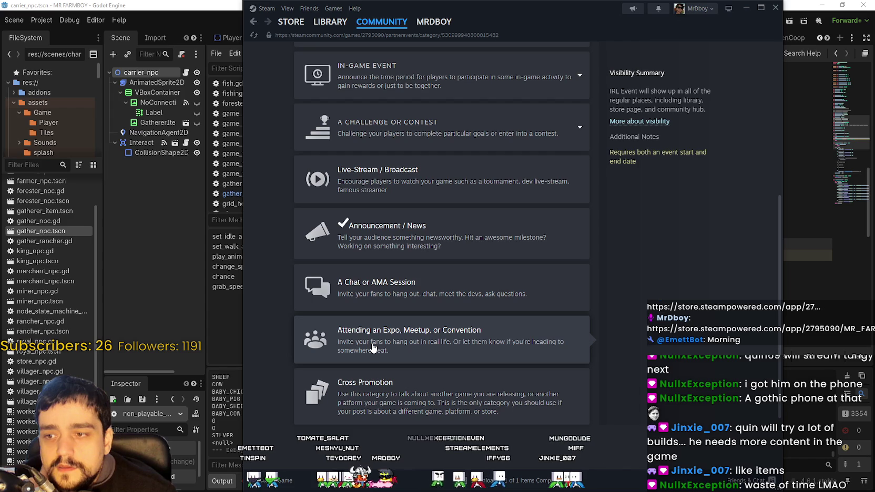
scroll(371, 346, up, 3)
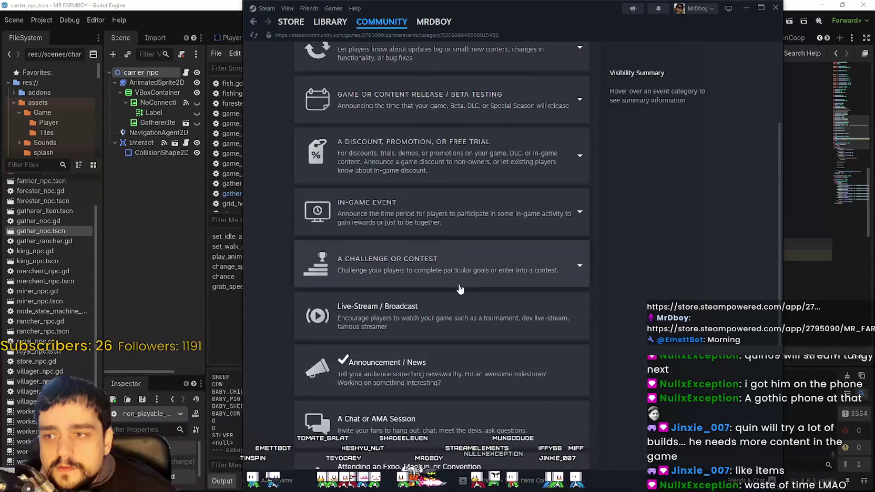
click(461, 270)
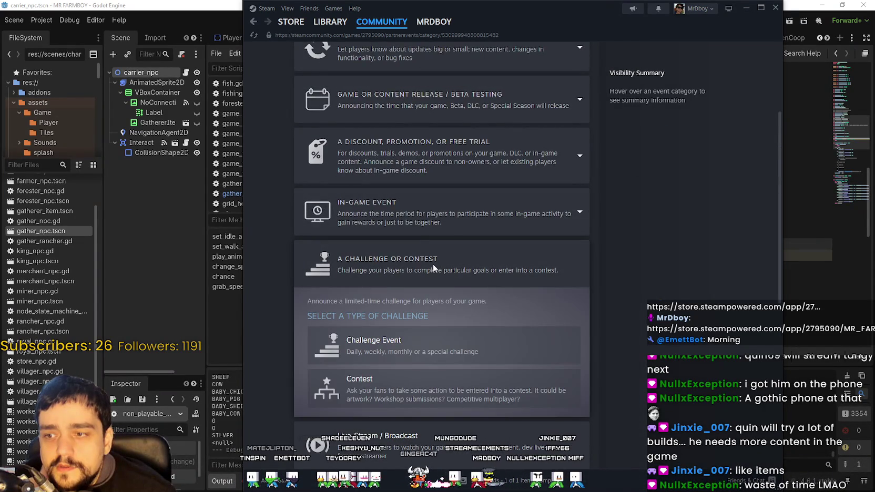
scroll(433, 264, down, 1)
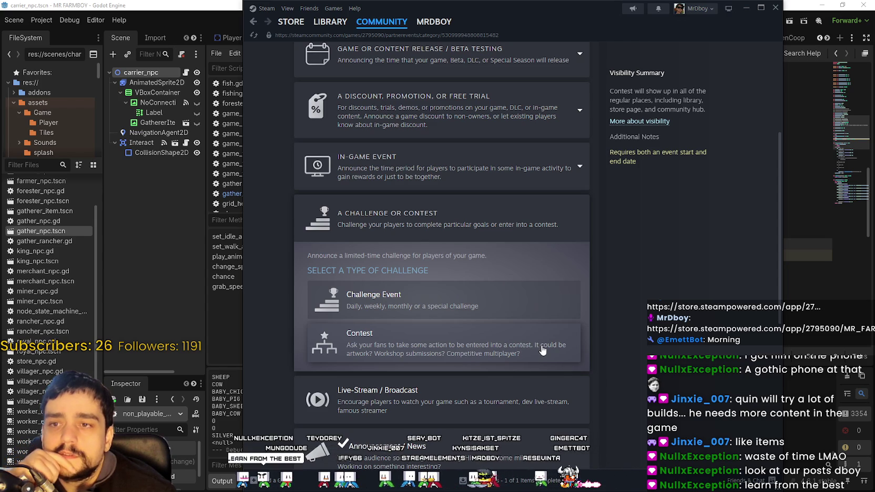
click(547, 289)
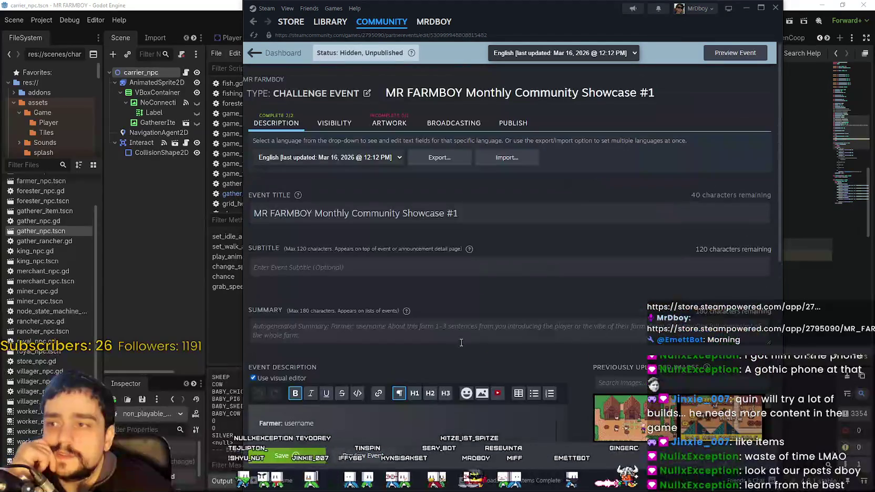
Show the Showcase #1 event's Visibility settings to review its start and end dates
scroll(381, 349, down, 6)
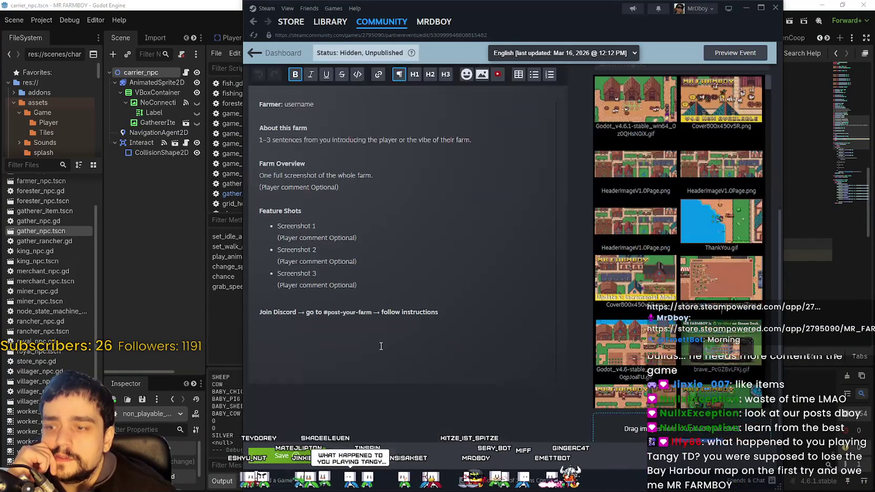
scroll(381, 344, down, 1)
scroll(380, 345, up, 1)
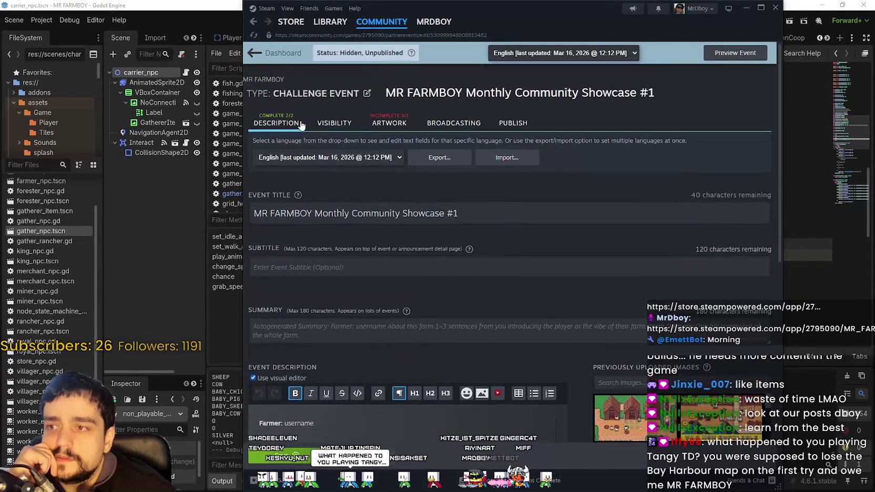
click(321, 126)
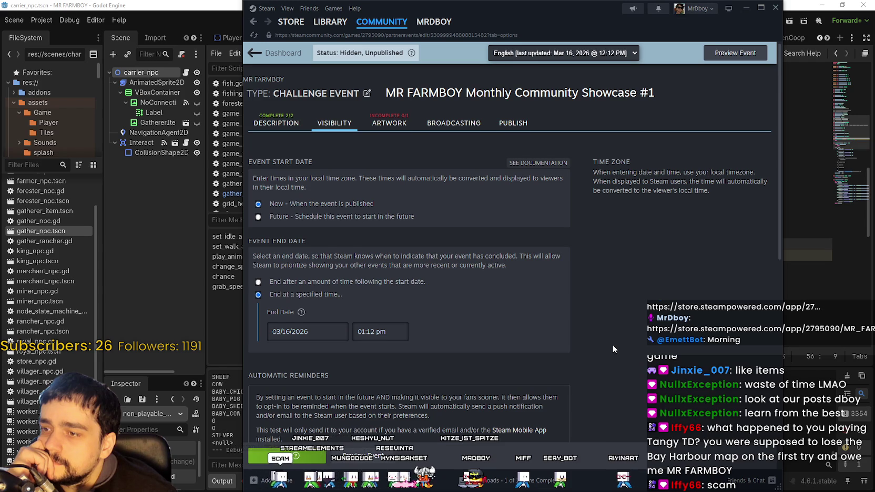
scroll(612, 344, down, 1)
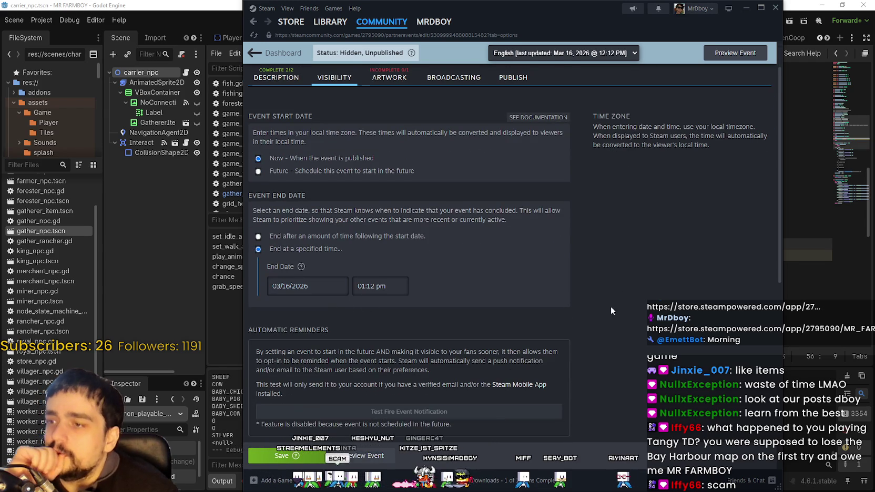
scroll(603, 316, up, 1)
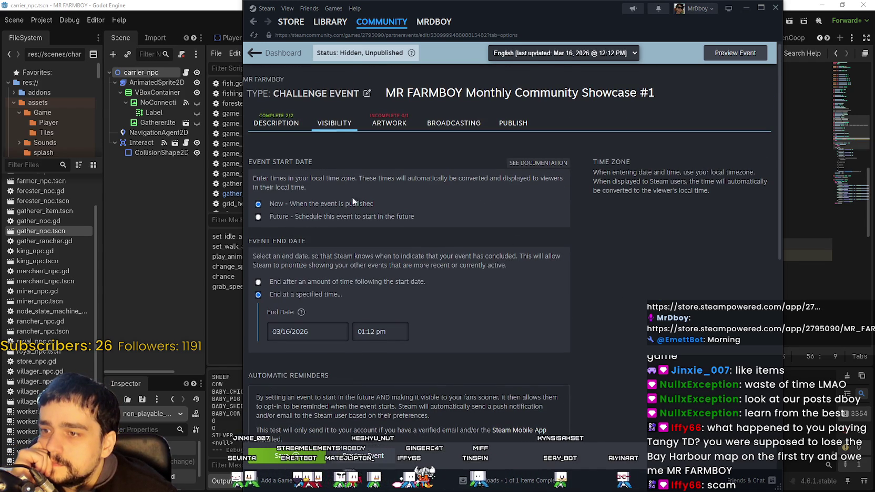
Look through the event's visibility Options, then go back to the Description section
click(619, 326)
scroll(619, 323, down, 3)
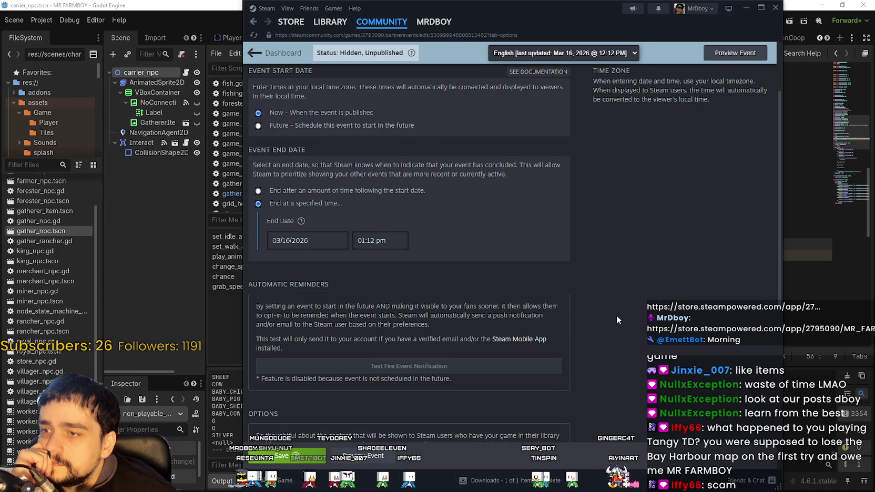
scroll(616, 318, up, 1)
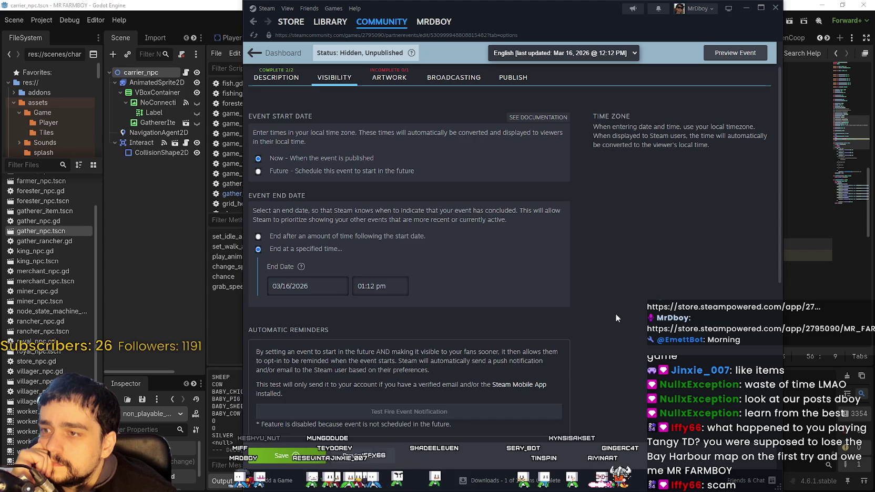
scroll(616, 318, down, 5)
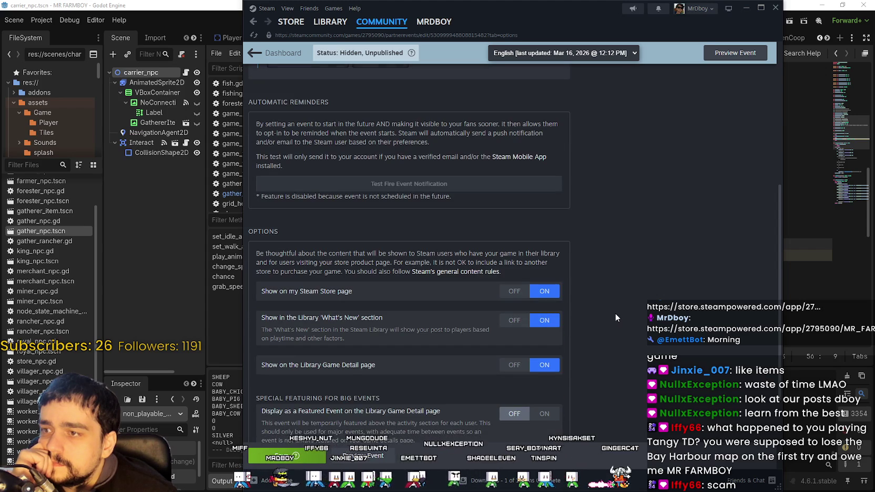
scroll(616, 318, down, 4)
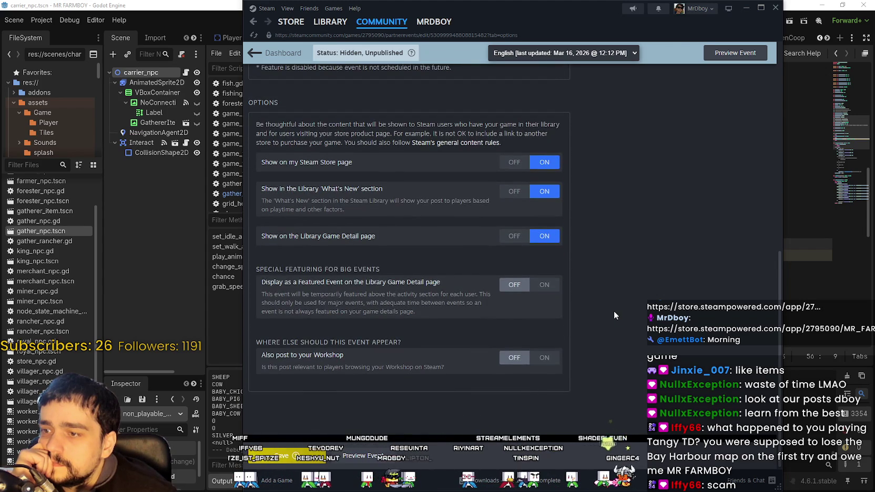
scroll(615, 312, up, 11)
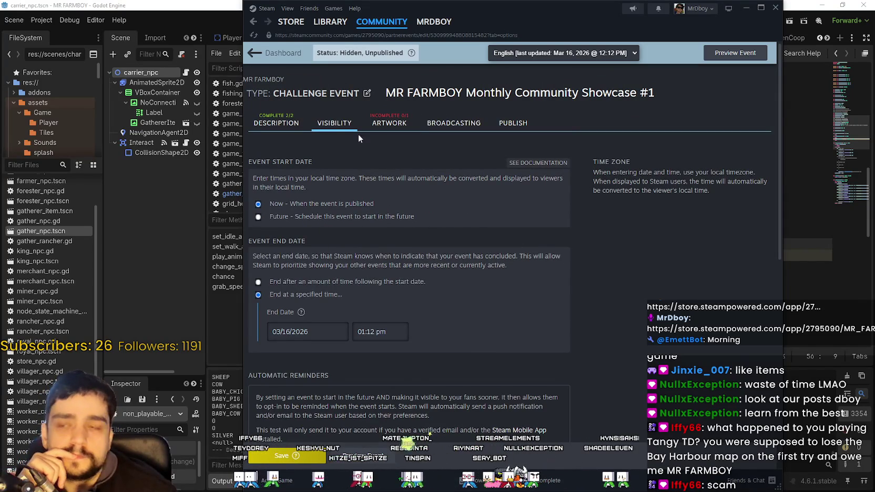
click(284, 124)
Scroll through the Showcase description and uploaded screenshot and GIF images, then head to the Steam store
scroll(558, 319, down, 10)
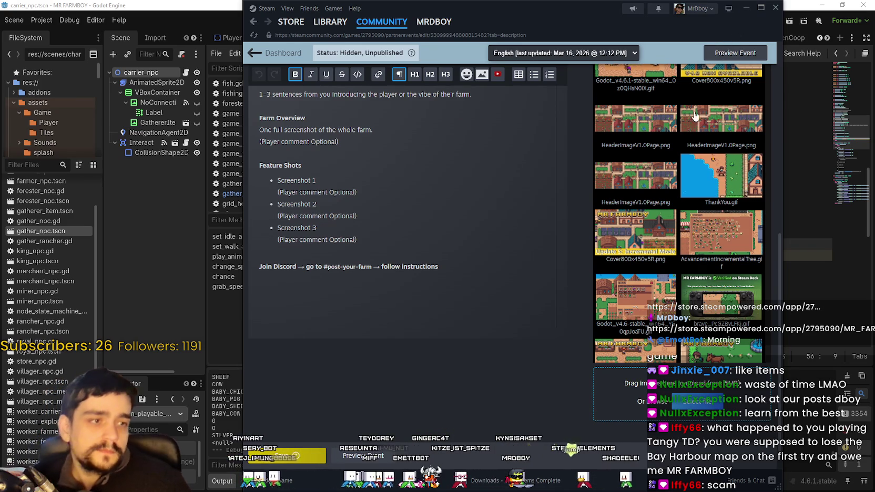
mouse_move(710, 129)
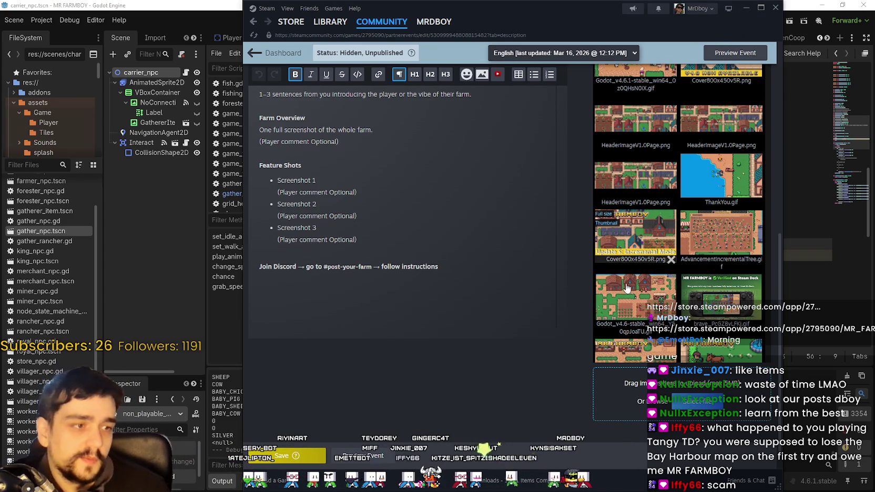
scroll(601, 347, up, 2)
scroll(584, 337, up, 5)
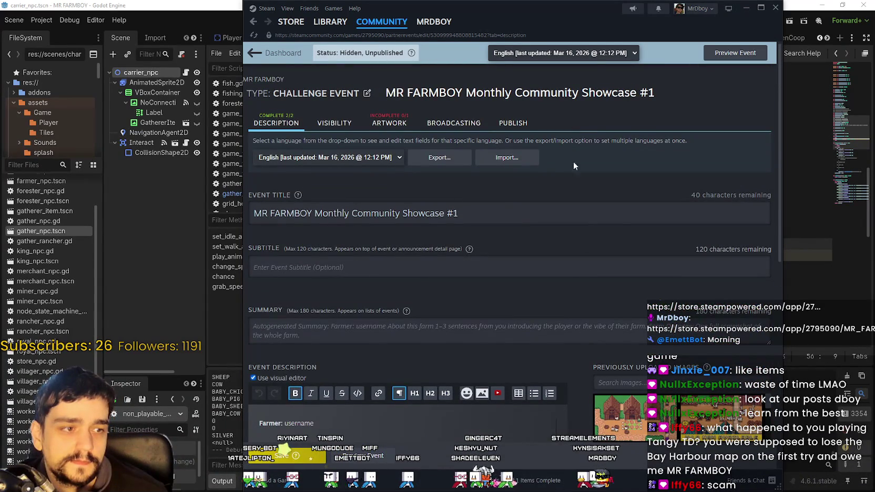
click(291, 22)
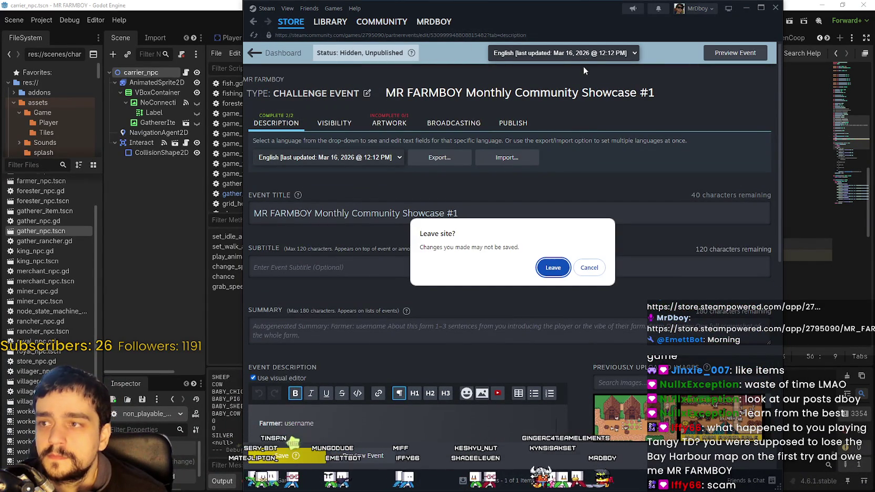
Leave the unsaved event editor and search the store for 'The walk' to open The Walking Trade
click(554, 268)
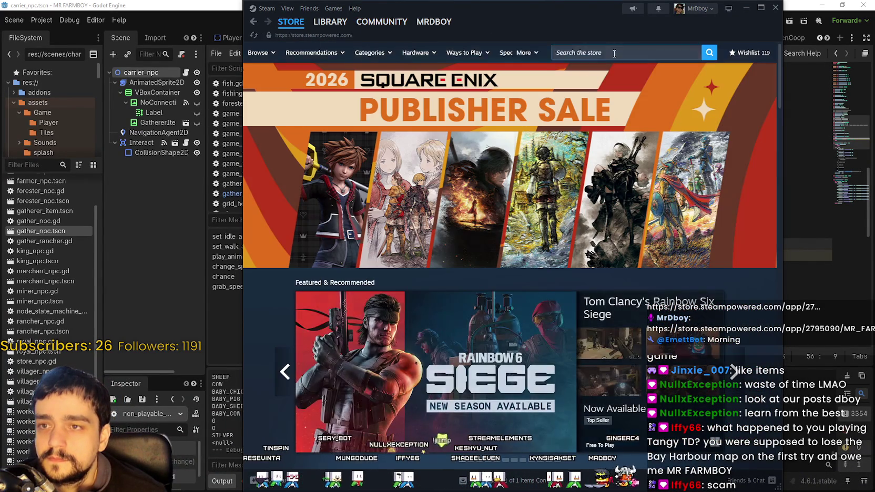
click(626, 56)
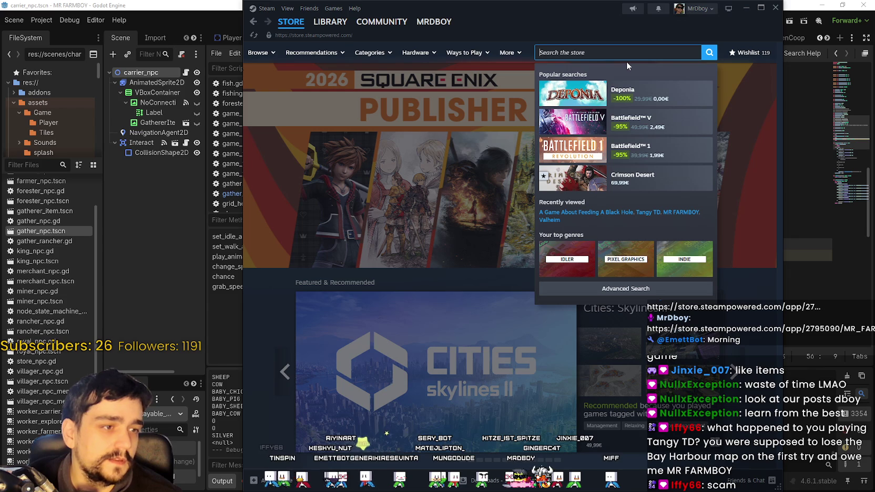
text(The walk)
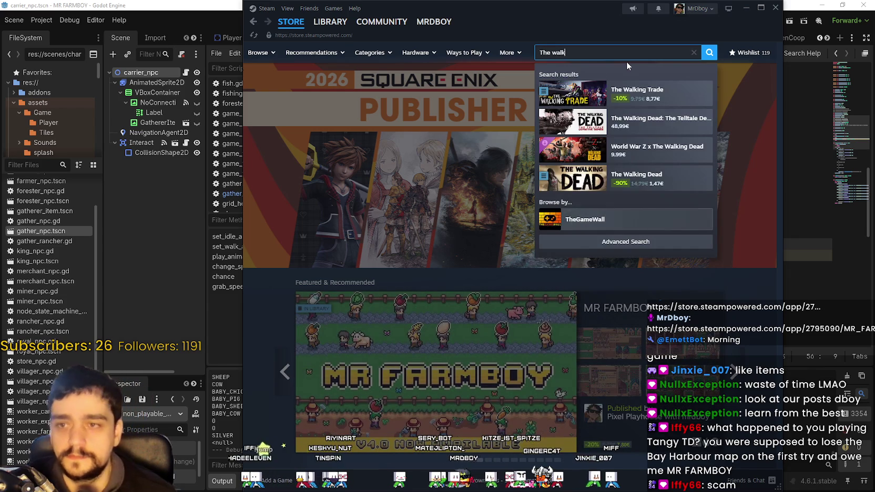
click(647, 95)
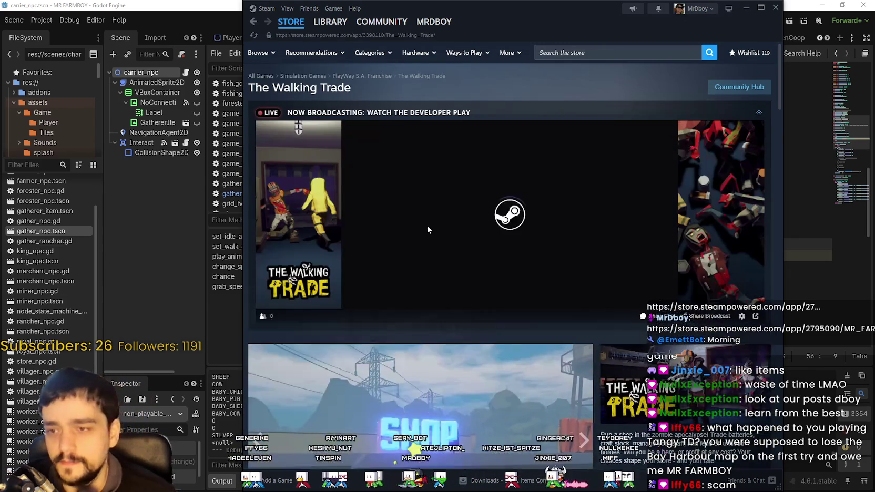
Scroll to The Walking Trade's recent events and open the Patch v1.0.12 is live! announcement
scroll(427, 230, down, 15)
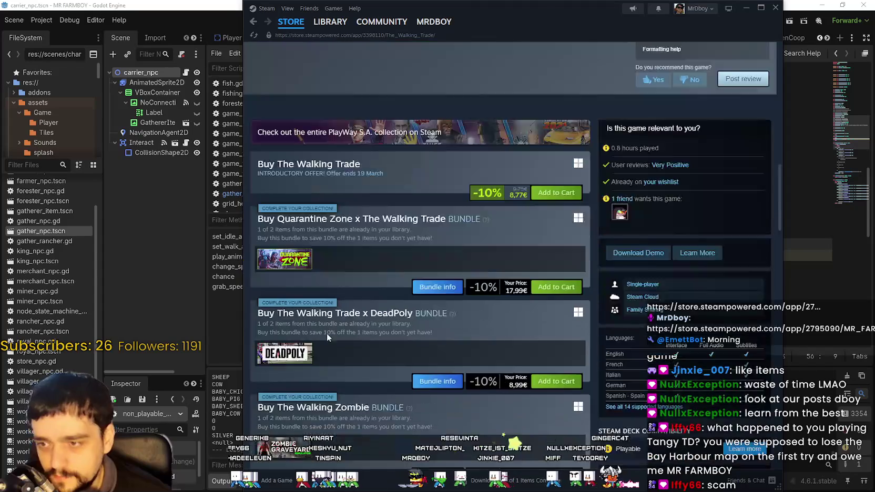
scroll(328, 337, down, 8)
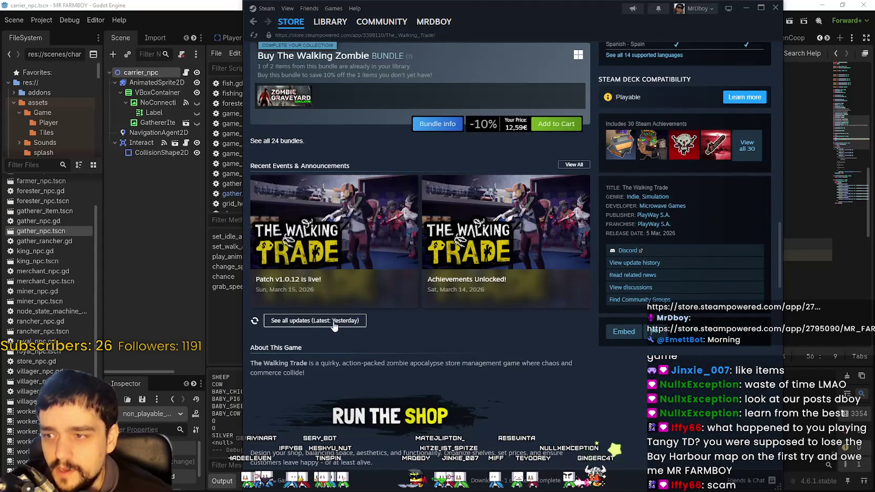
click(335, 321)
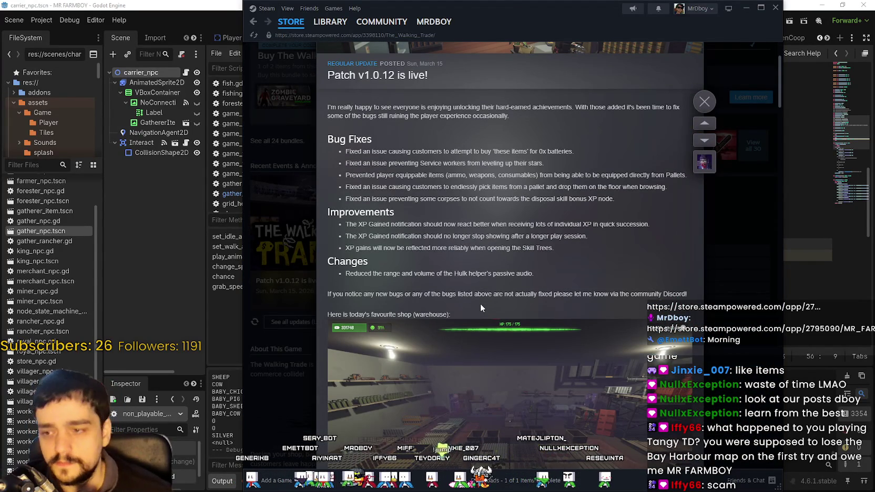
Read The Walking Trade's day-one update post to the end and close it
scroll(468, 315, down, 1)
scroll(468, 314, down, 10)
scroll(520, 400, down, 10)
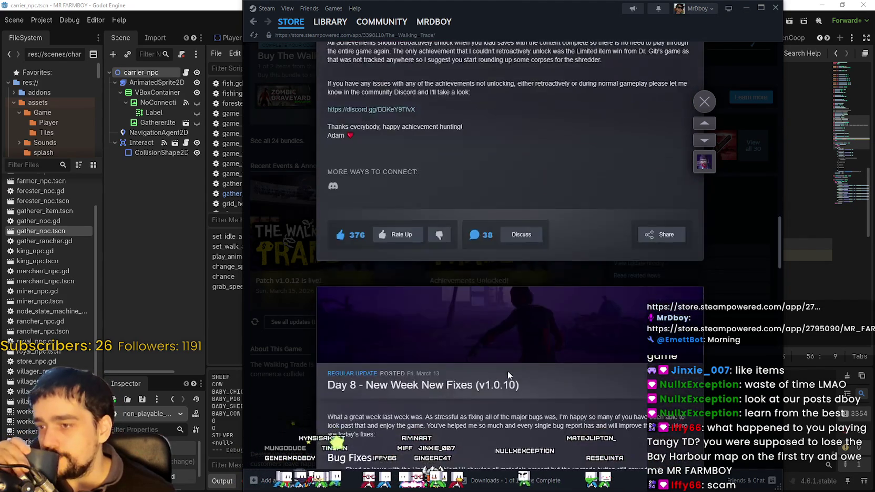
scroll(509, 372, down, 6)
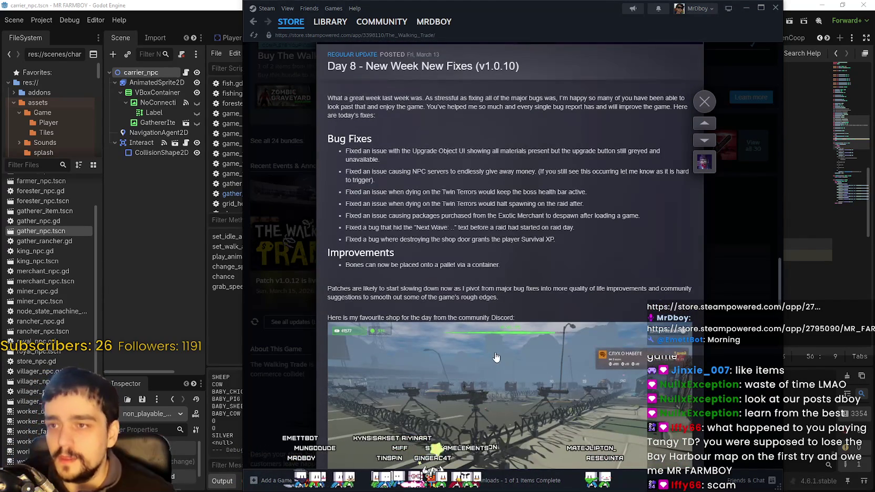
scroll(495, 357, down, 5)
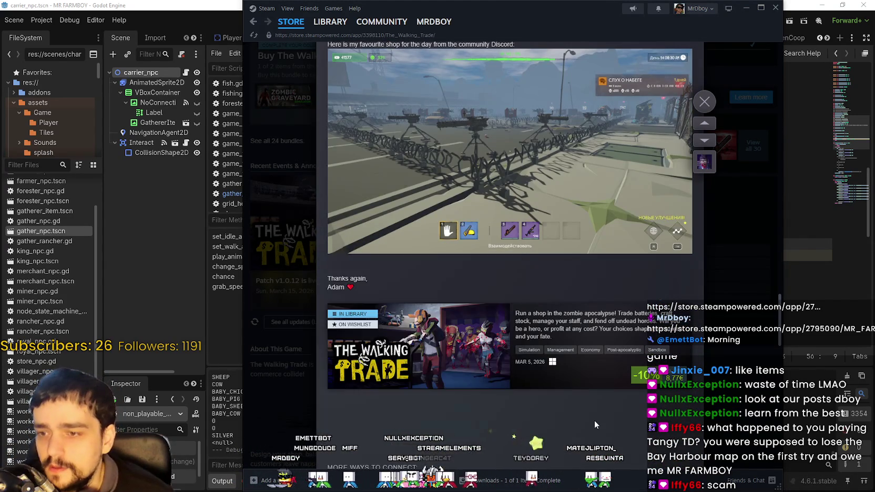
scroll(576, 318, up, 3)
scroll(576, 317, down, 15)
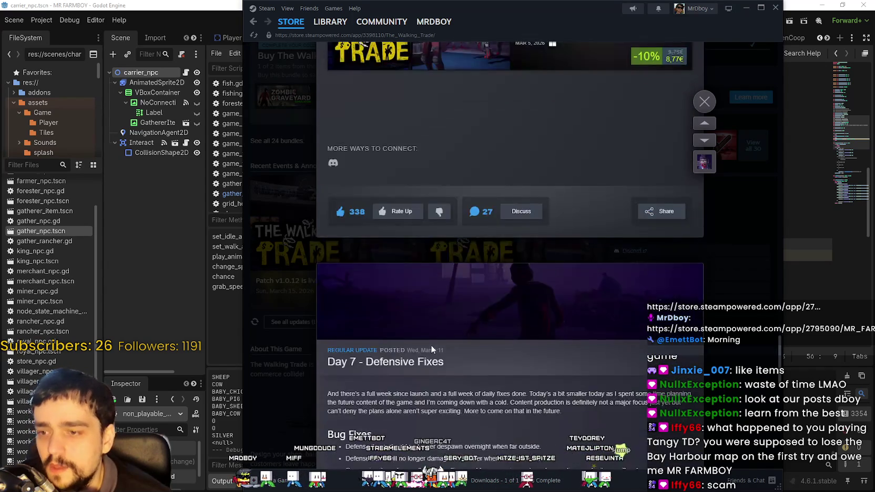
scroll(429, 358, down, 12)
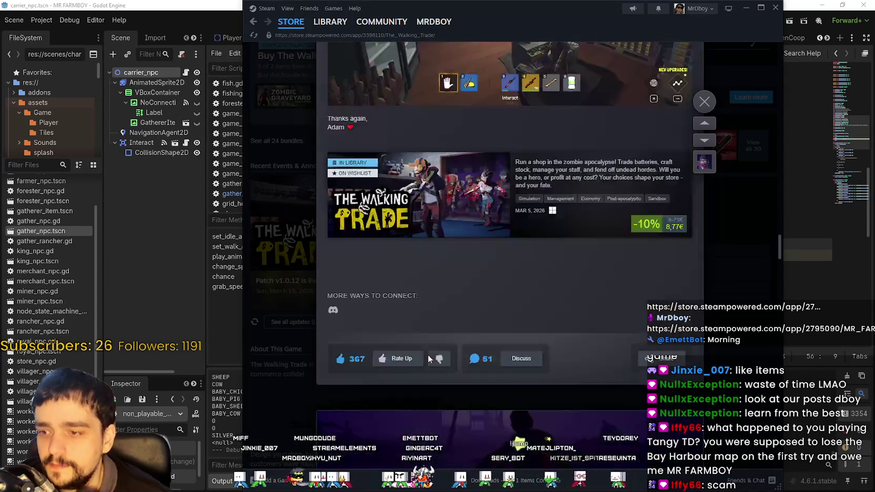
scroll(428, 360, down, 15)
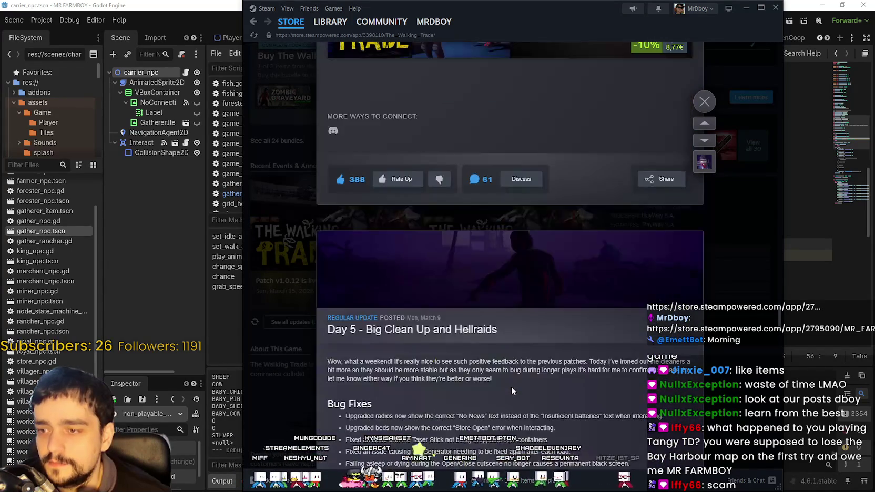
scroll(512, 386, down, 15)
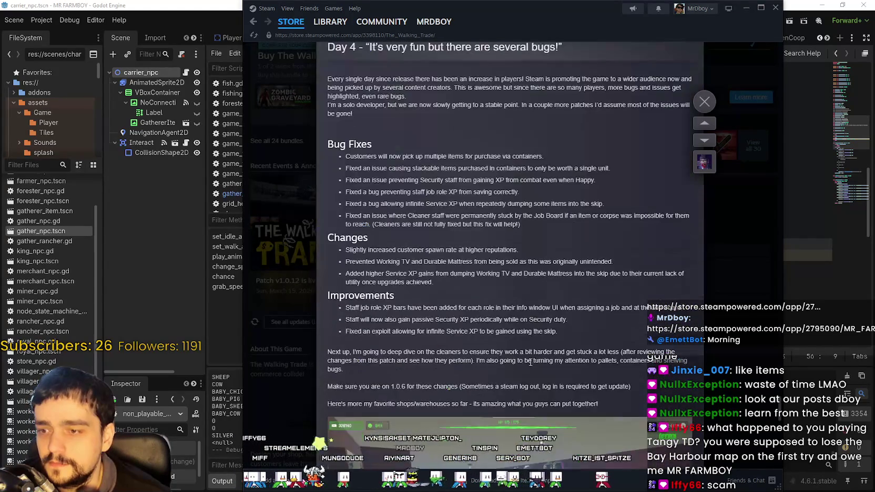
scroll(526, 360, down, 15)
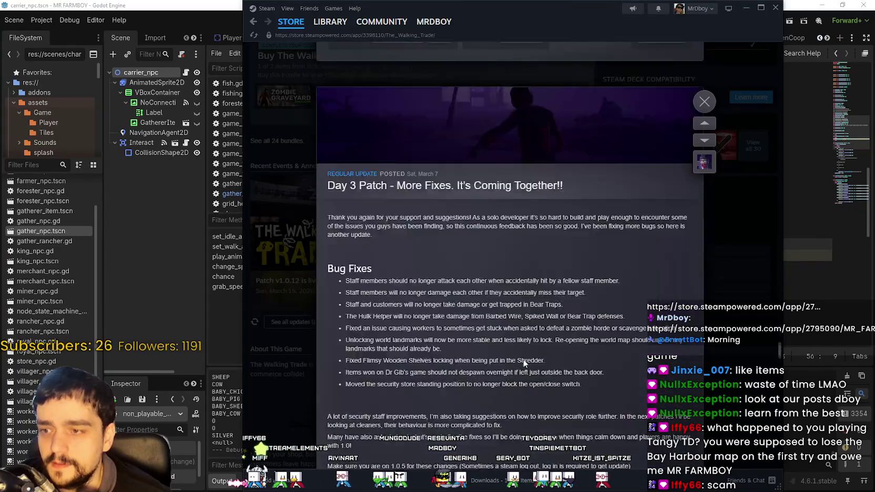
scroll(523, 359, down, 10)
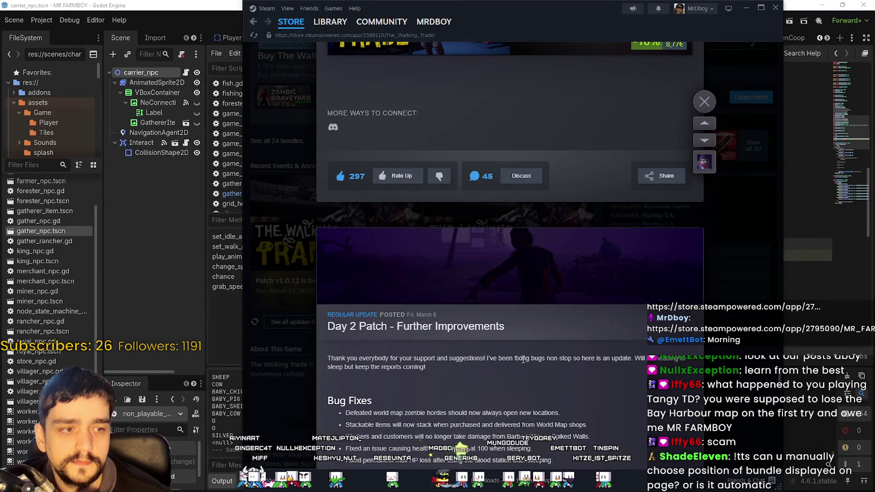
scroll(523, 360, down, 15)
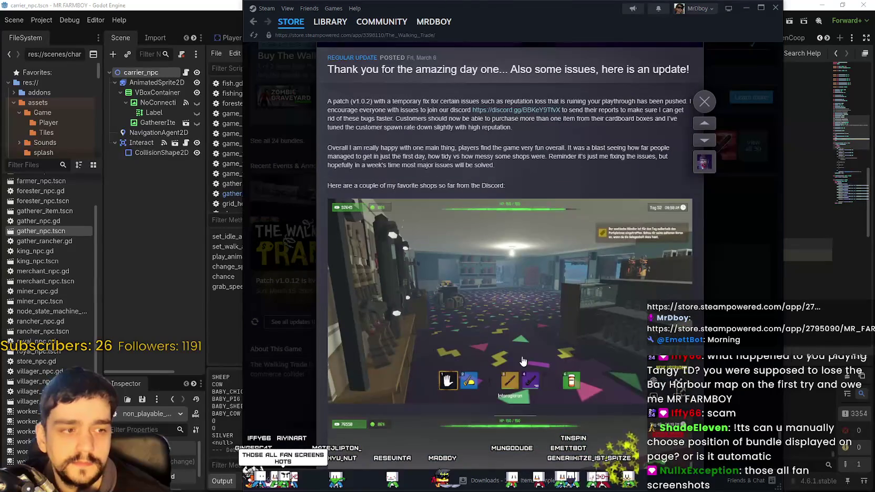
scroll(522, 358, up, 3)
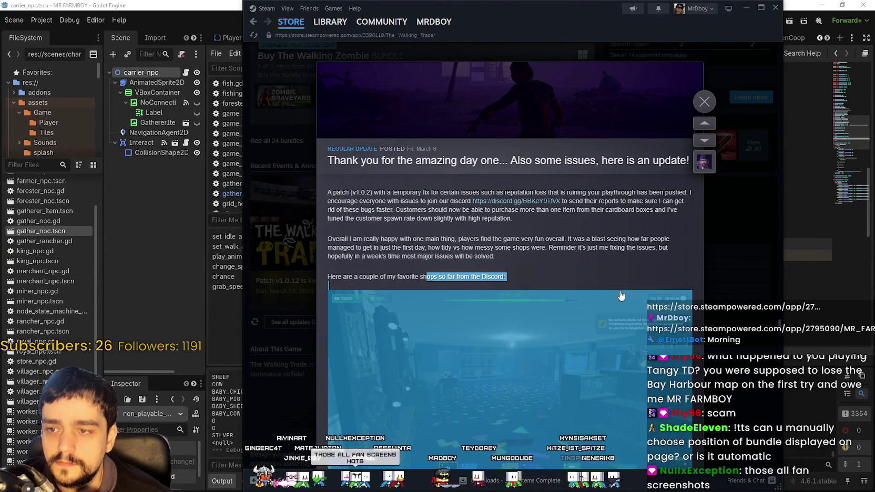
scroll(543, 272, down, 5)
scroll(472, 283, down, 3)
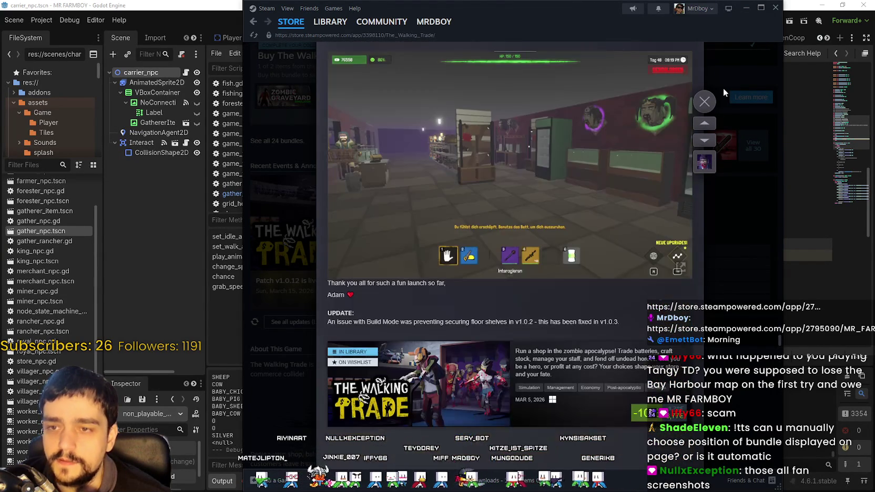
click(705, 104)
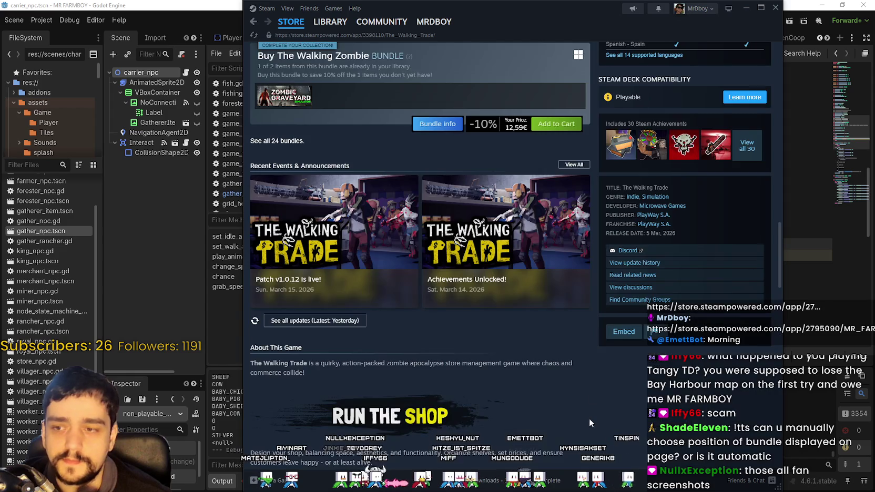
Read The Walking Trade's Patch v1.0.12 notes, then close them to return to the store page
scroll(591, 411, up, 3)
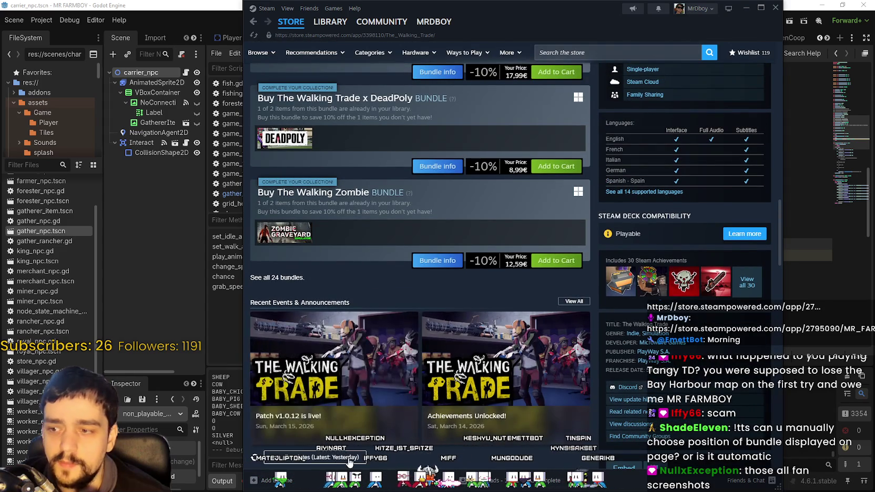
click(326, 411)
scroll(388, 247, down, 5)
mouse_move(347, 112)
mouse_down()
mouse_move(368, 132)
mouse_move(379, 221)
mouse_up()
scroll(369, 216, up, 5)
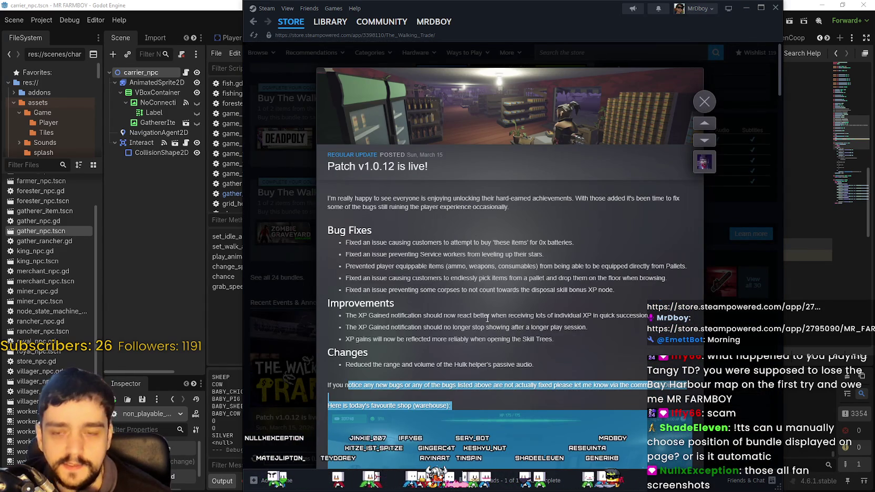
click(411, 184)
key(Escape)
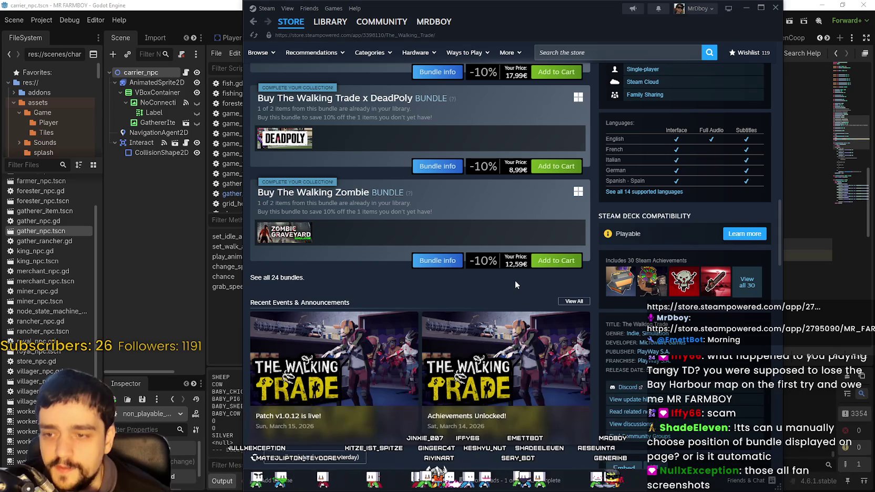
Hide the live developer broadcast on the store page, then switch to the Library
scroll(466, 389, up, 15)
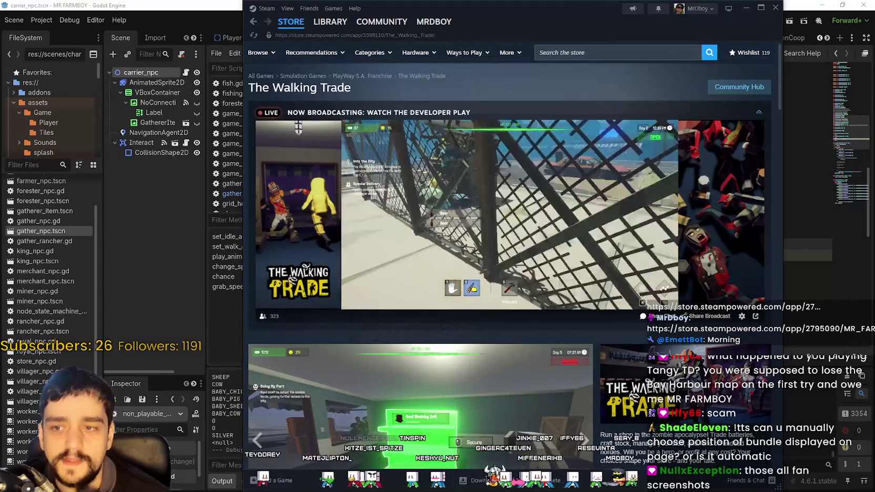
click(758, 114)
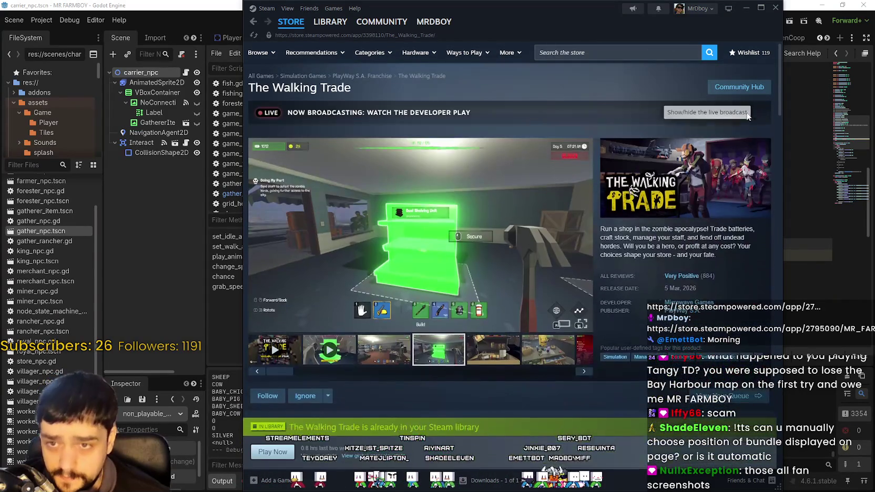
scroll(374, 363, down, 5)
scroll(374, 363, down, 5)
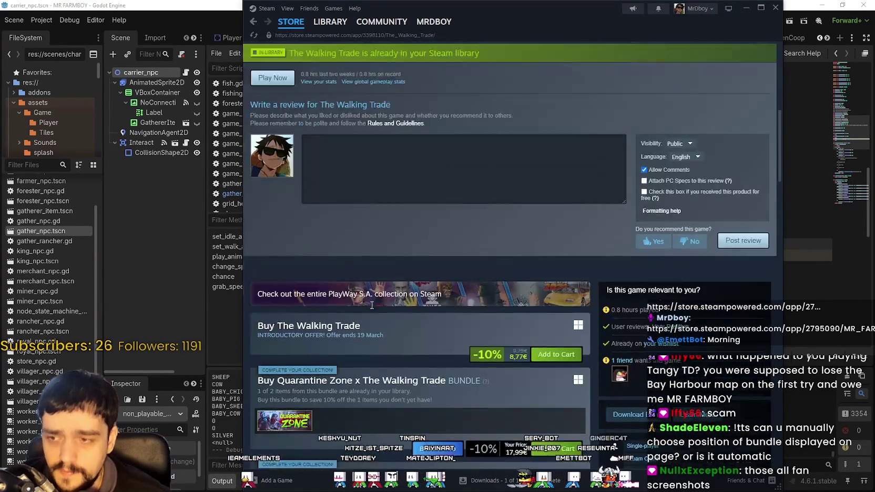
click(330, 22)
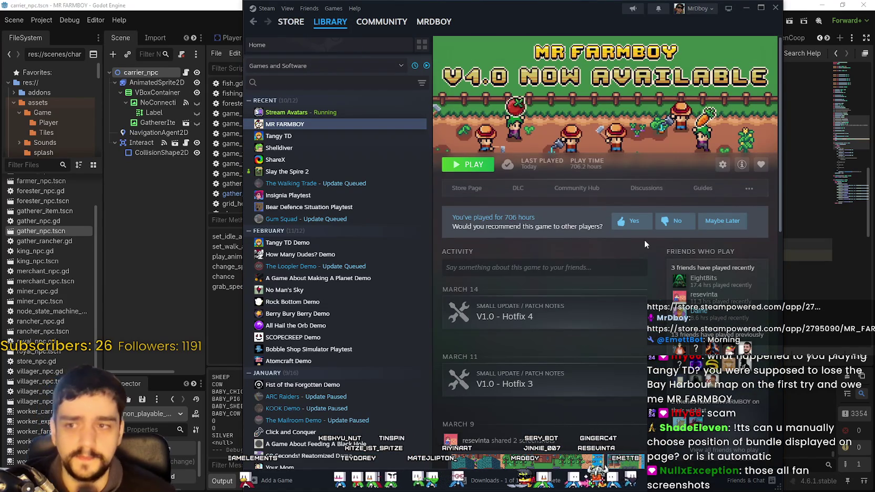
Open MR FARMBOY's Community Hub from its library page
click(575, 189)
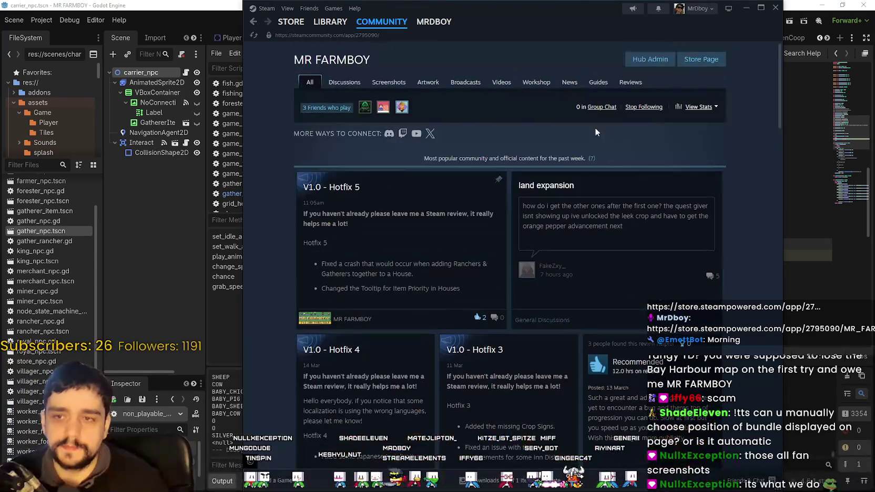
Go from MR FARMBOY's Community Hub to its store page
click(688, 61)
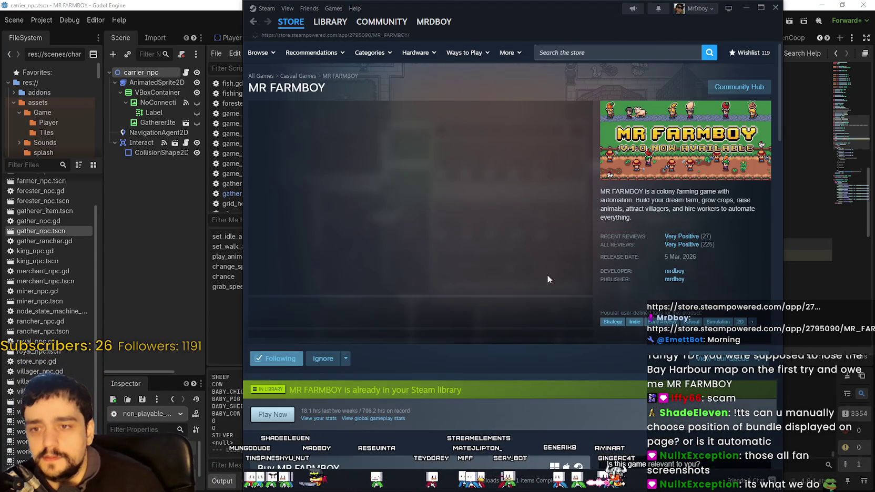
mouse_move(686, 242)
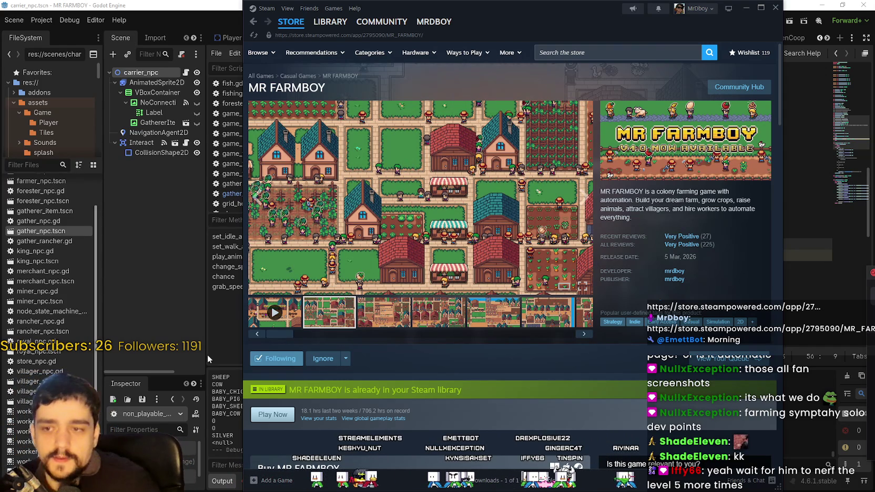
View the later MR FARMBOY screenshots up to the last one, then minimise Steam to return to Godot
click(445, 315)
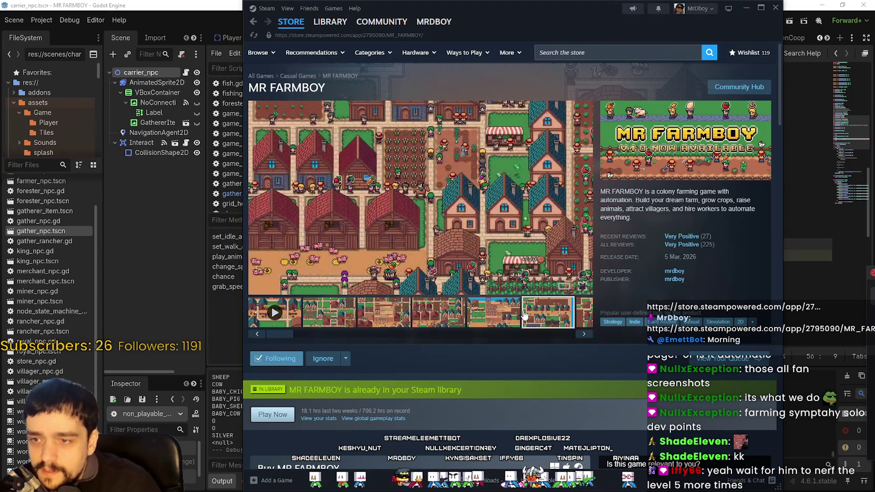
click(579, 325)
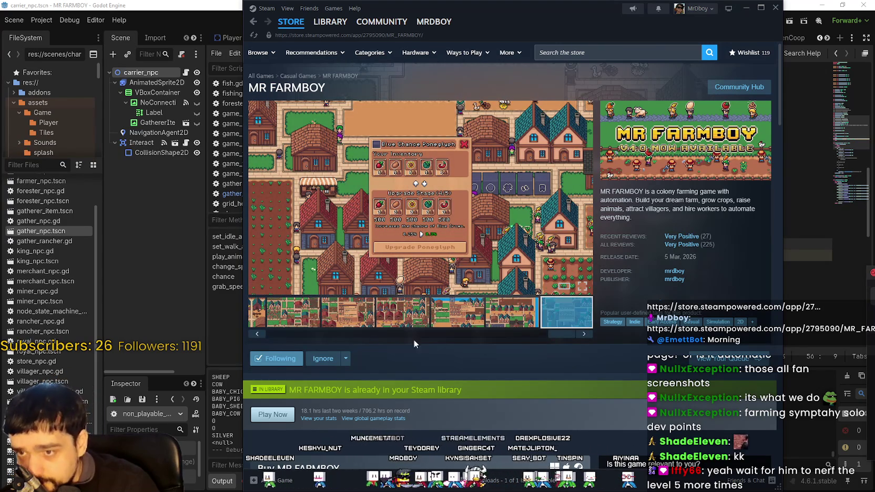
drag(304, 334, 289, 334)
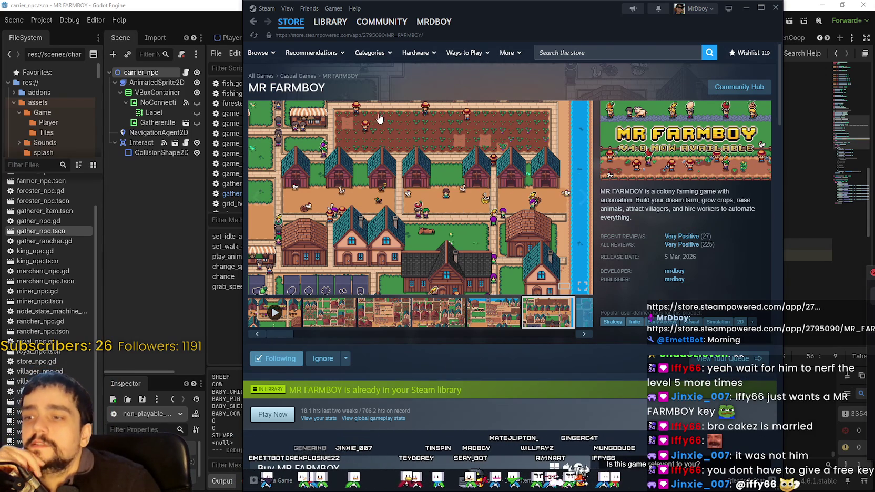
click(746, 8)
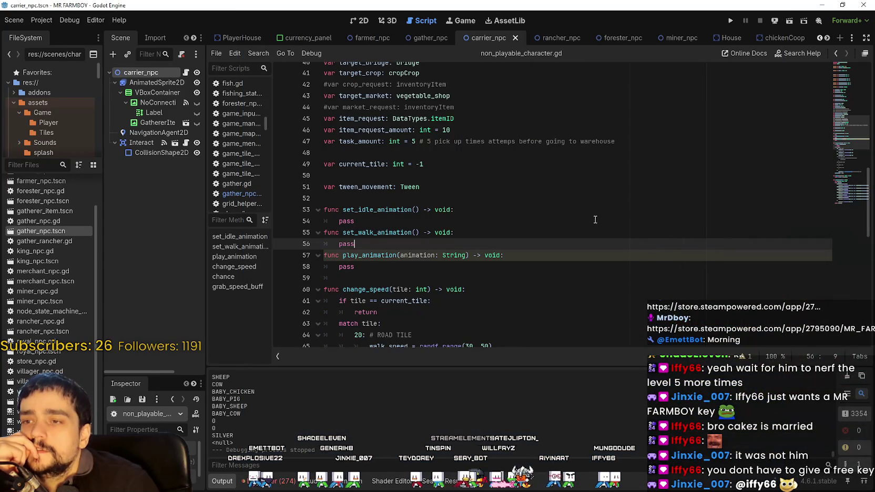
scroll(599, 219, down, 2)
click(526, 130)
click(821, 5)
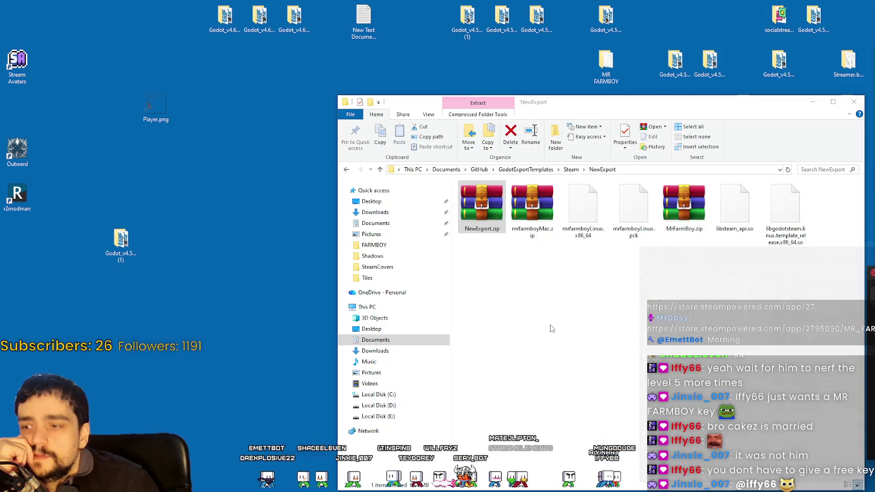
click(813, 101)
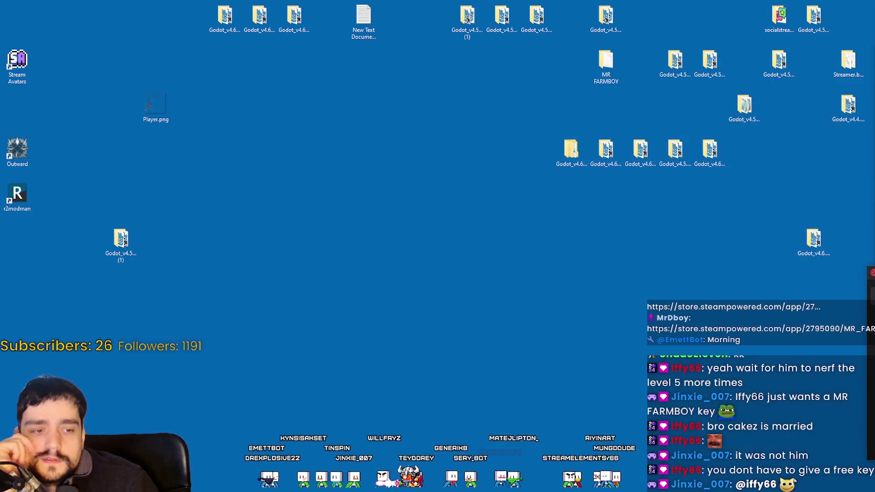
key(alt+Tab)
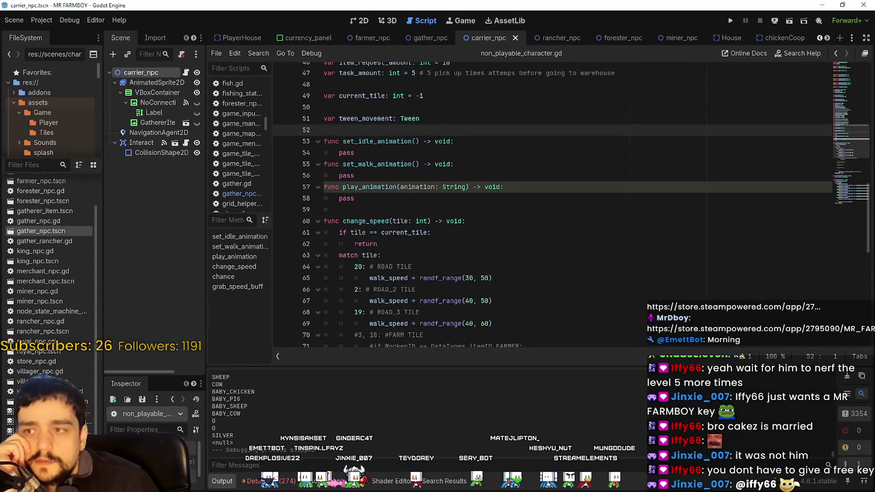
key(super+d)
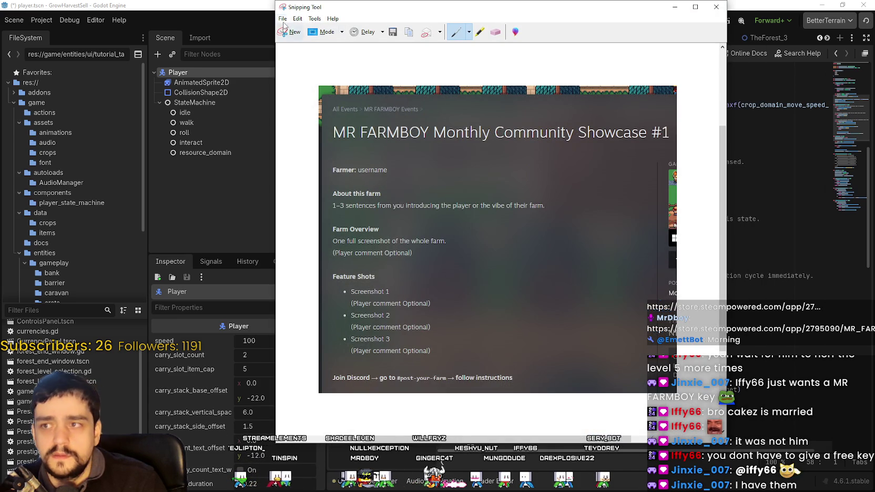
click(313, 19)
key(alt+Tab)
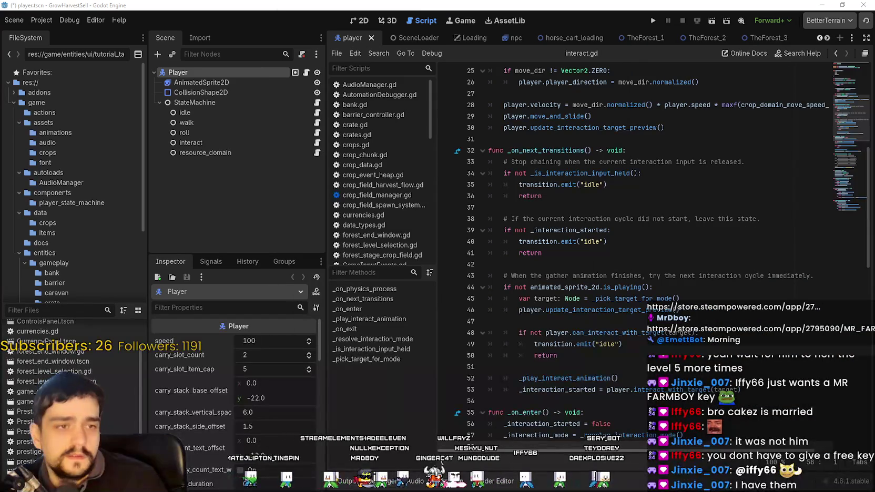
Cancel a new capture, reopen the emote-picker snip, circle an emote in red, and close Snipping Tool
key(super+shift+s)
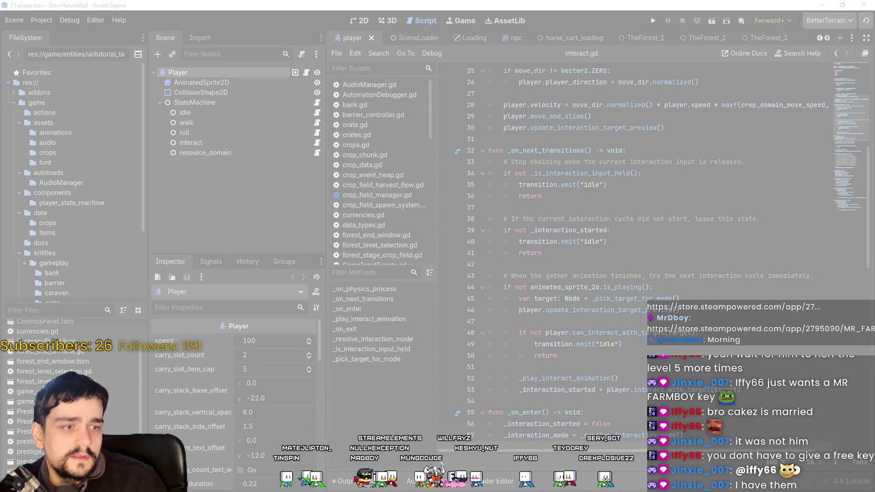
key(Escape)
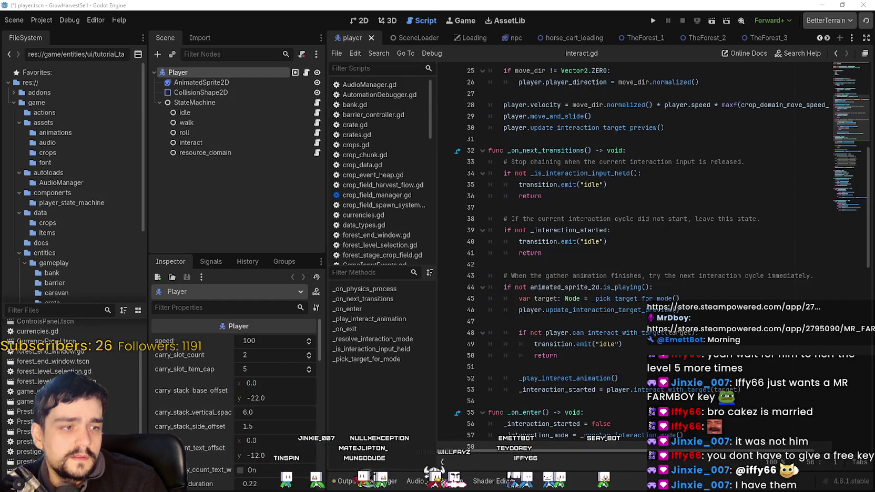
key(alt+Tab)
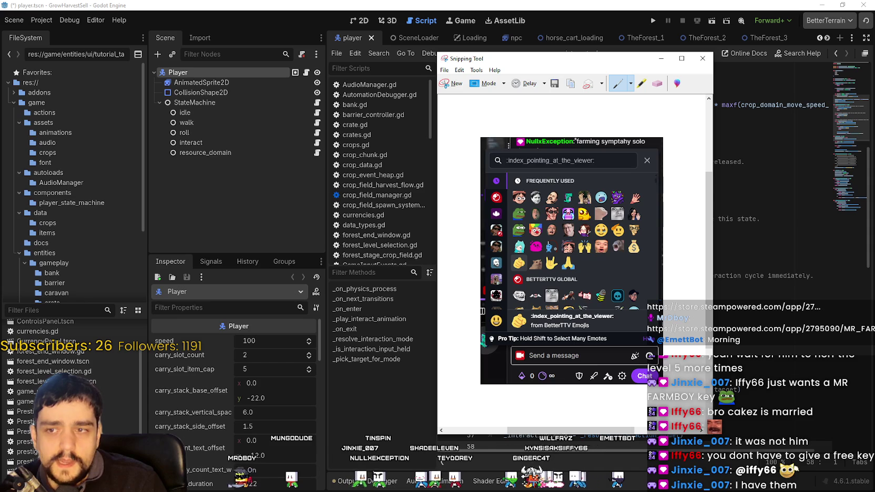
mouse_move(653, 349)
mouse_down()
mouse_move(643, 358)
mouse_move(646, 343)
mouse_up()
click(661, 58)
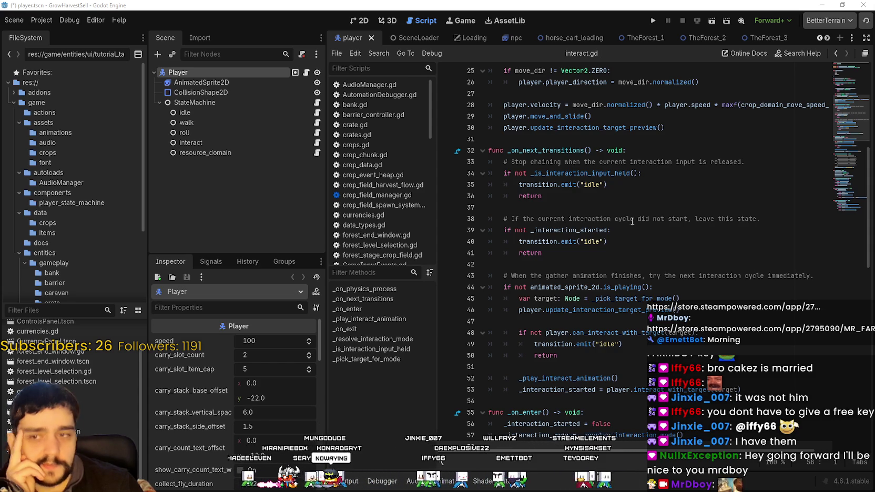
Select lines 43–44 in interact.gd, widen the Scene and Inspector docks, and switch to the Steam store window
click(610, 208)
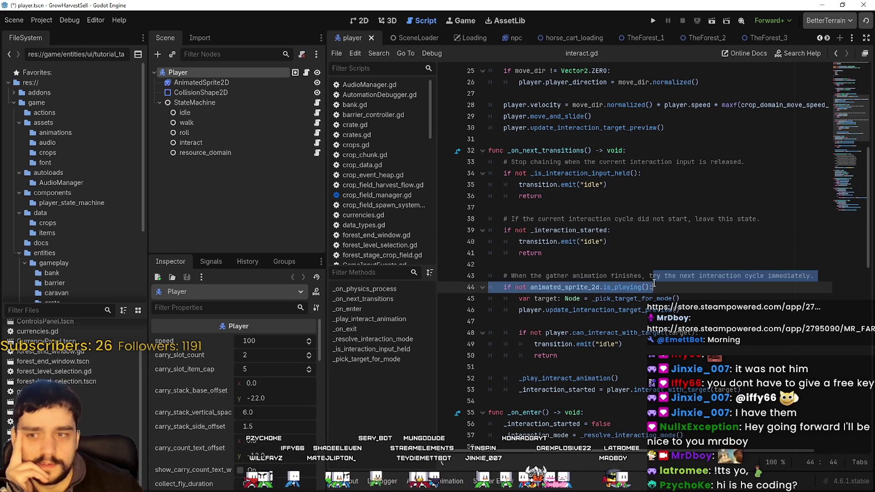
drag(652, 276, 655, 287)
scroll(562, 369, down, 4)
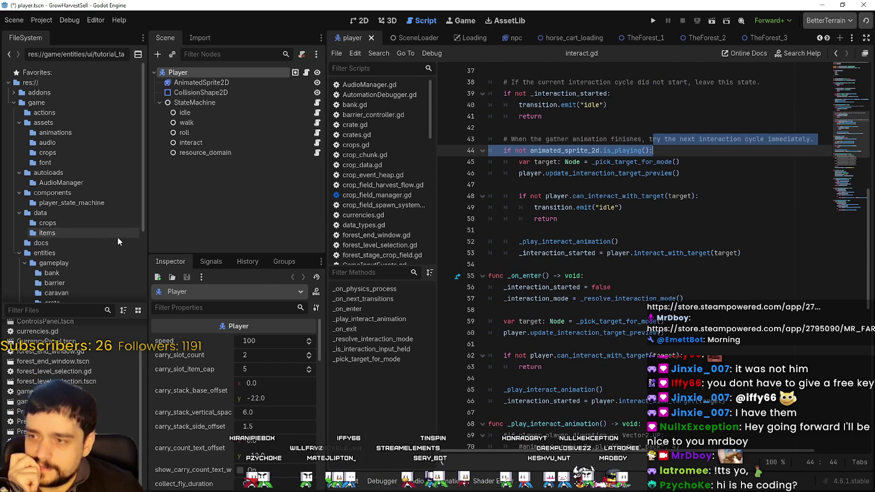
drag(145, 241, 127, 243)
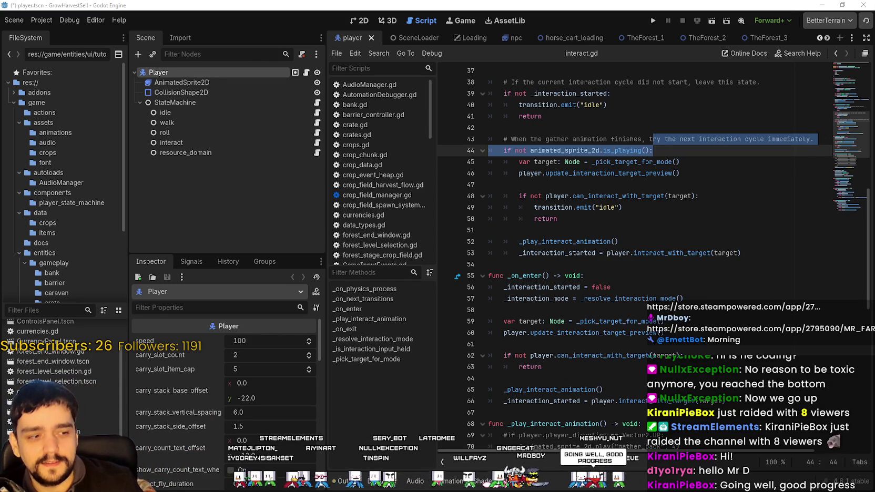
key(alt+Tab)
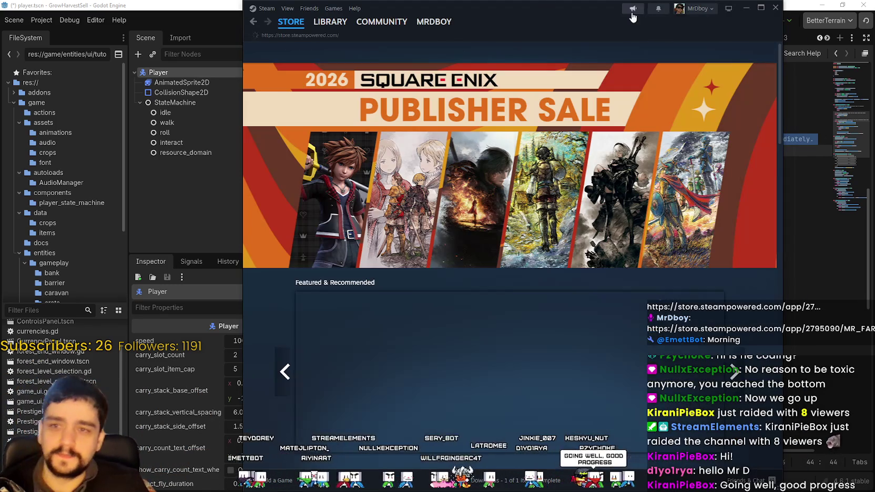
Open the Steam wishlist of 119 games and keep it sorted by Date Added
drag(584, 9, 556, 9)
click(707, 53)
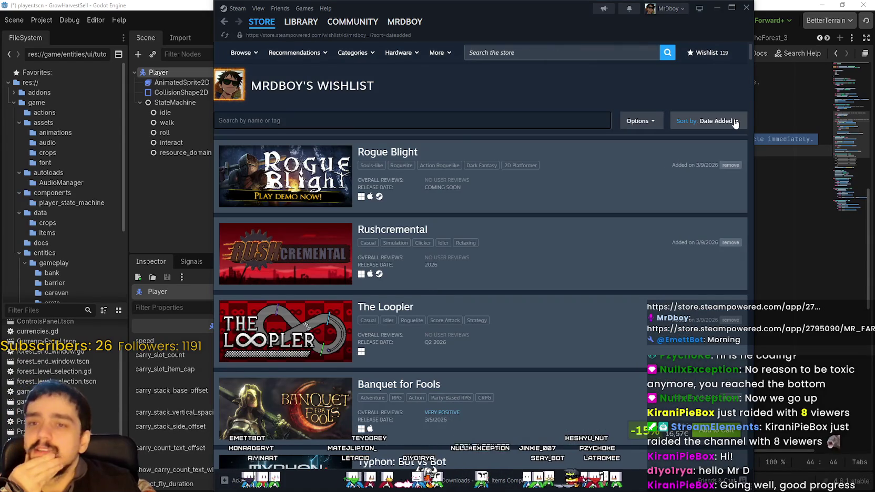
click(735, 121)
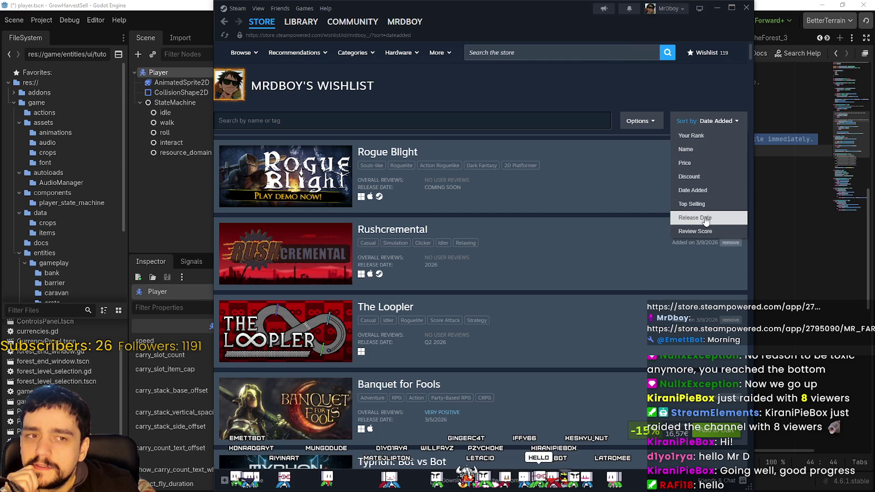
click(700, 195)
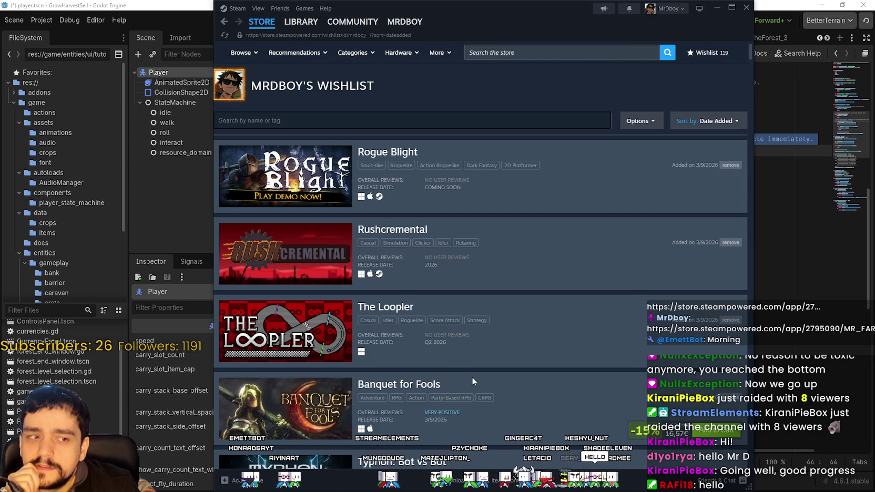
Browse down through the wishlist entries, return to the top, and focus the wishlist name filter
scroll(537, 332, down, 10)
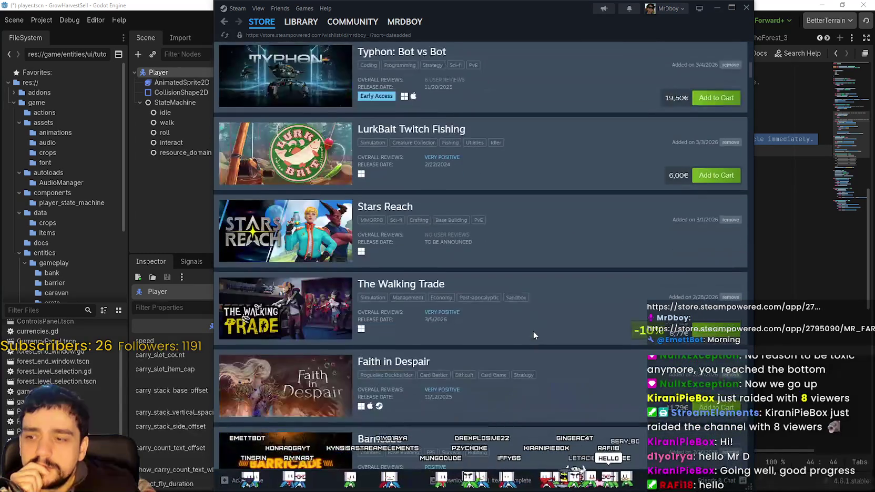
scroll(497, 322, down, 13)
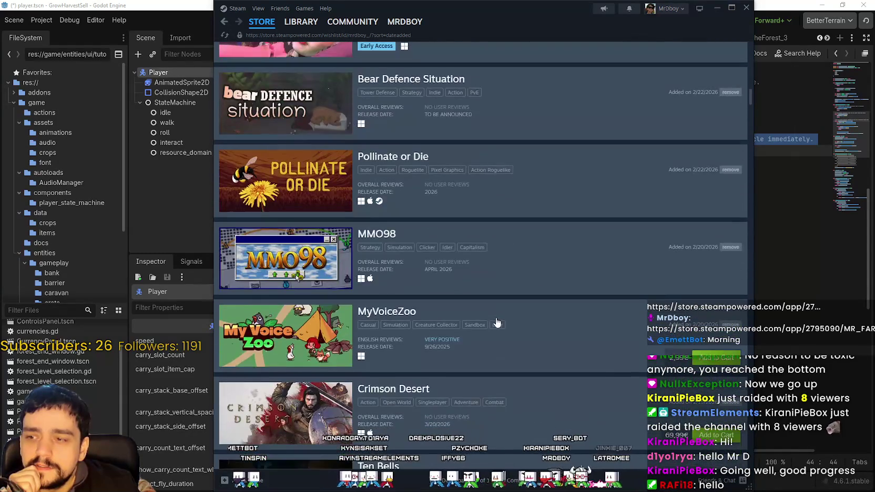
scroll(498, 322, down, 9)
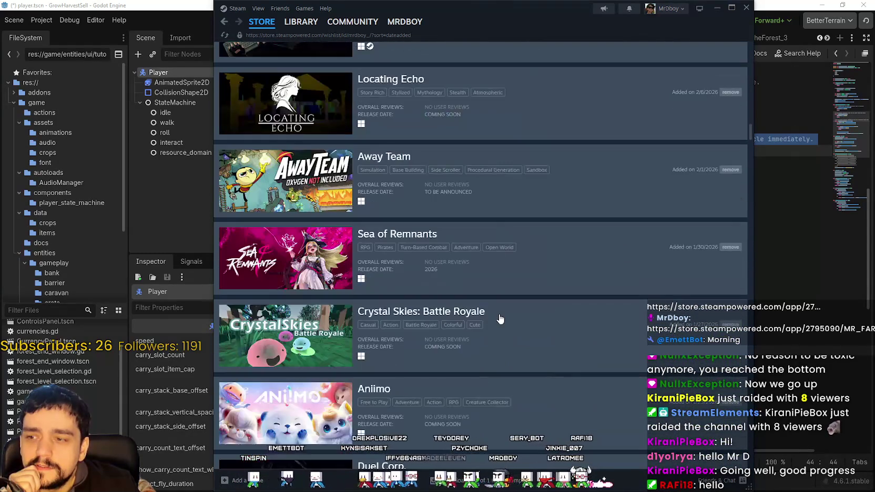
scroll(500, 318, down, 4)
scroll(499, 313, down, 10)
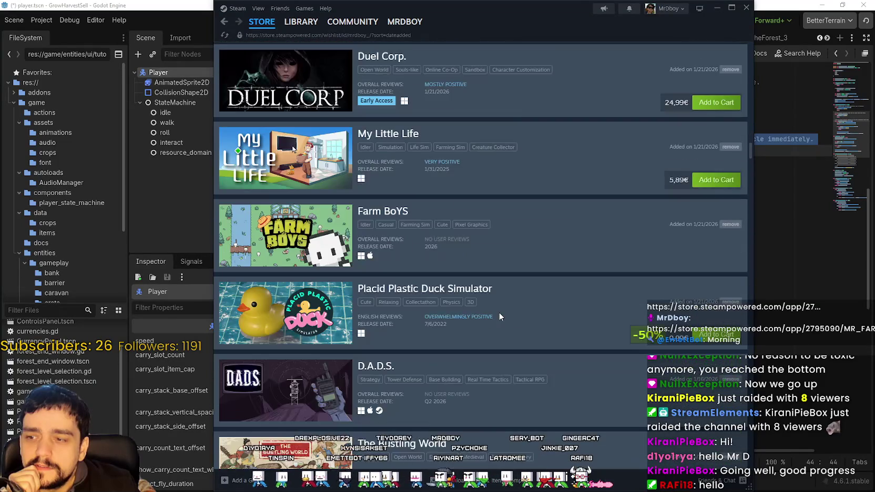
scroll(500, 315, down, 10)
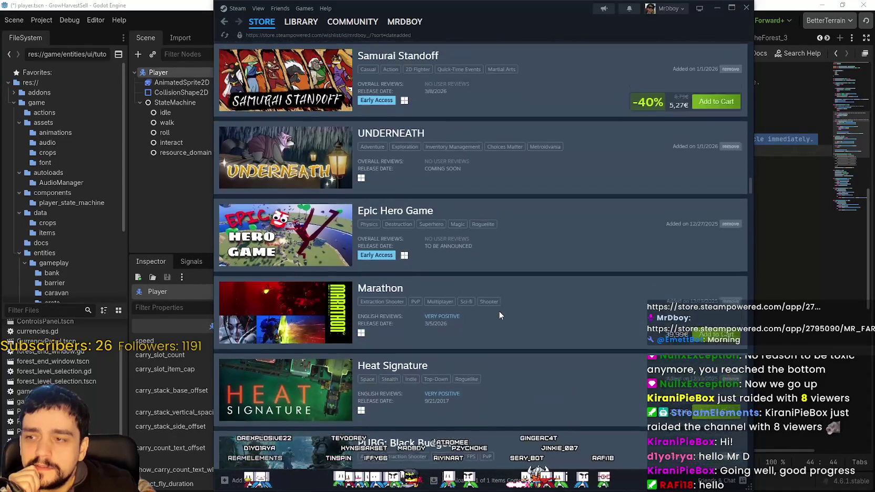
scroll(499, 315, down, 9)
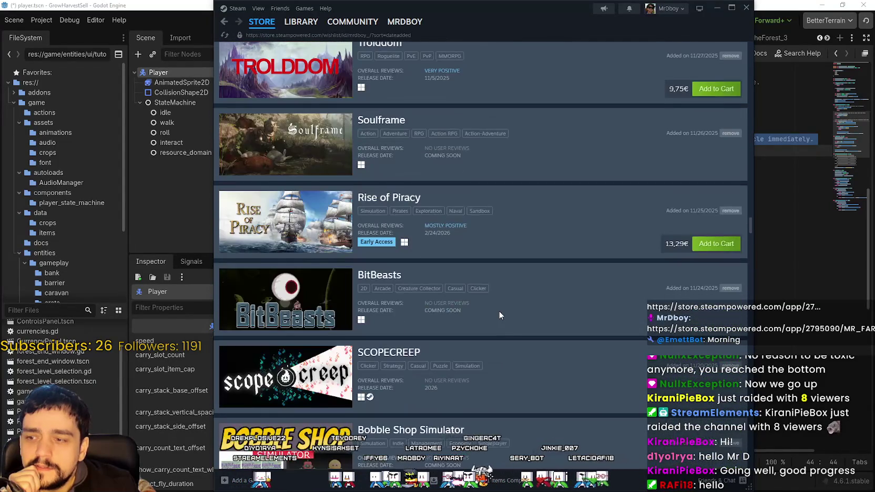
scroll(500, 316, down, 5)
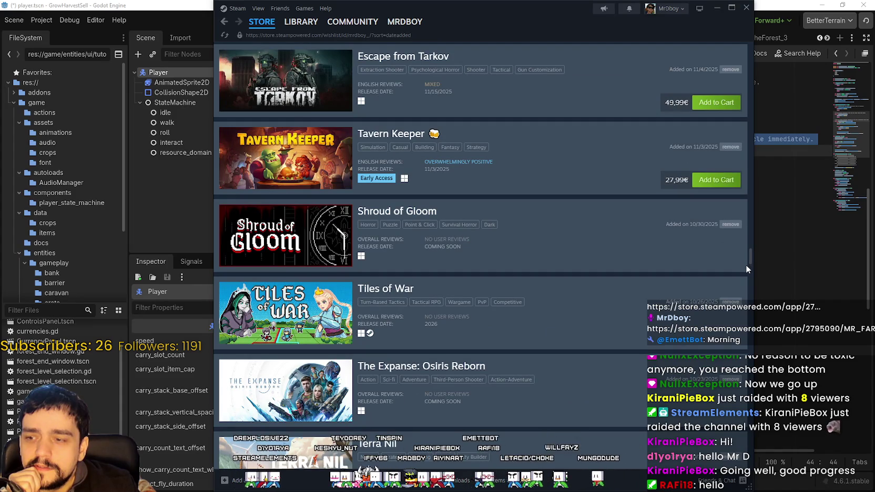
mouse_move(746, 254)
mouse_down()
mouse_move(748, 349)
mouse_move(756, 39)
mouse_up()
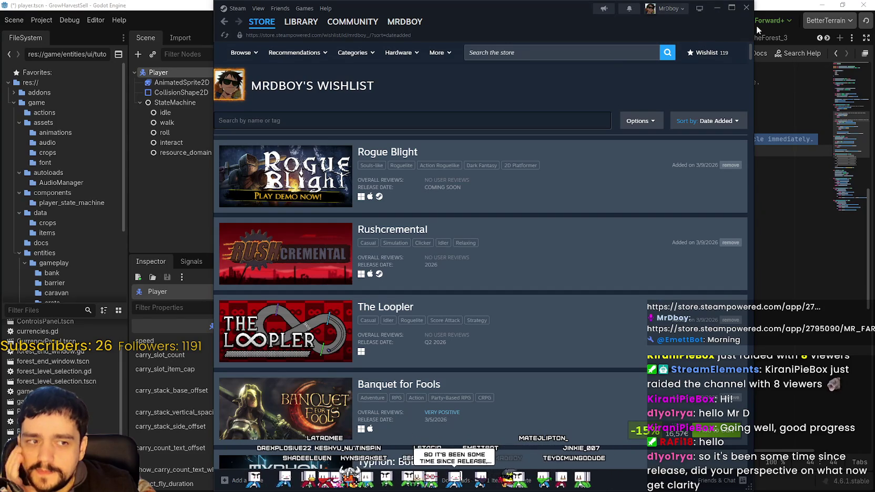
mouse_move(759, 38)
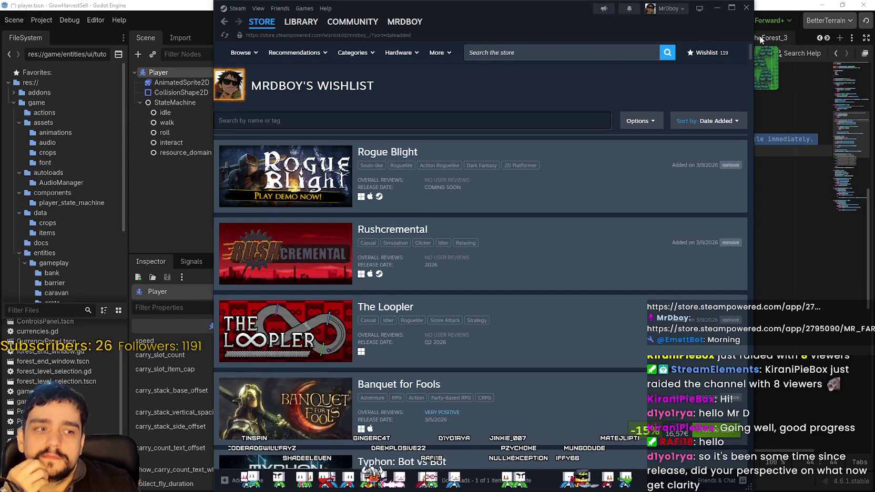
scroll(525, 329, down, 4)
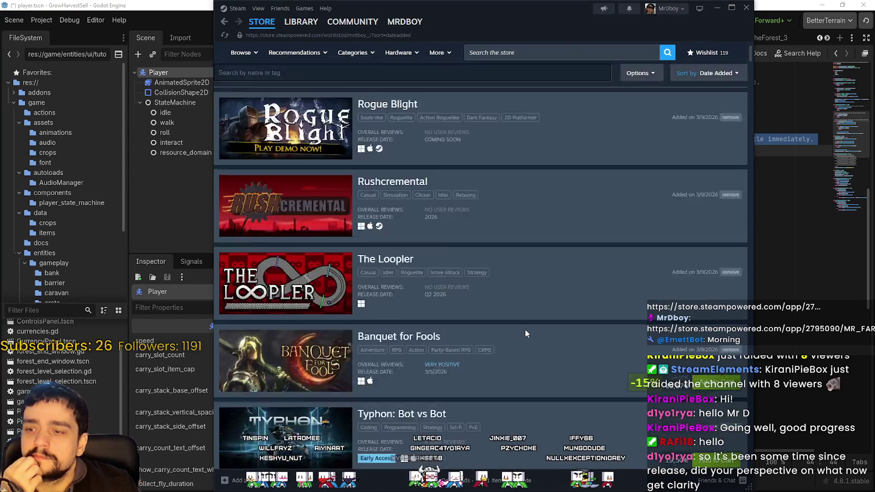
scroll(511, 320, down, 2)
scroll(504, 310, down, 2)
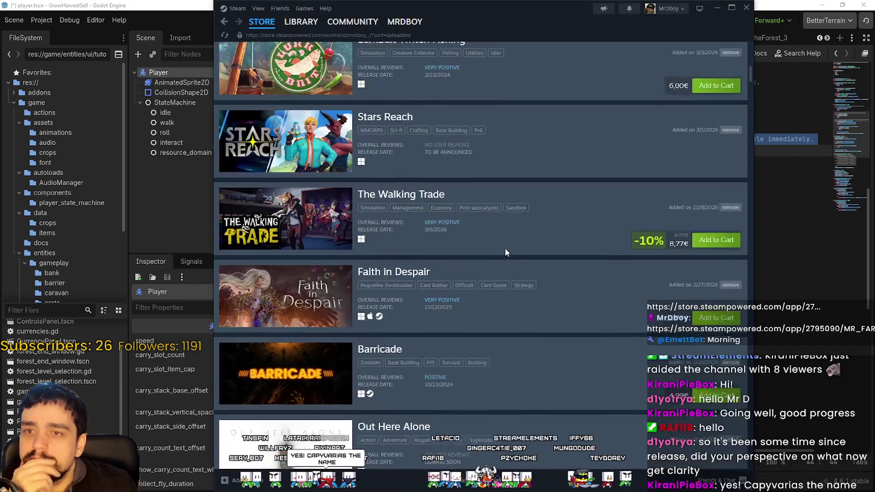
scroll(502, 245, up, 6)
scroll(501, 244, up, 3)
click(581, 118)
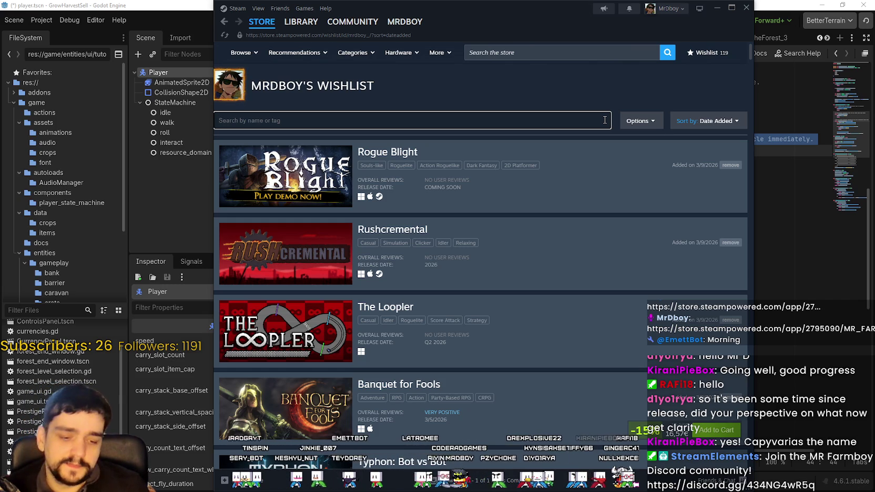
Filter the wishlist for 'capy', then search the store for 'capyvari' and open Capyvarias
text(cap)
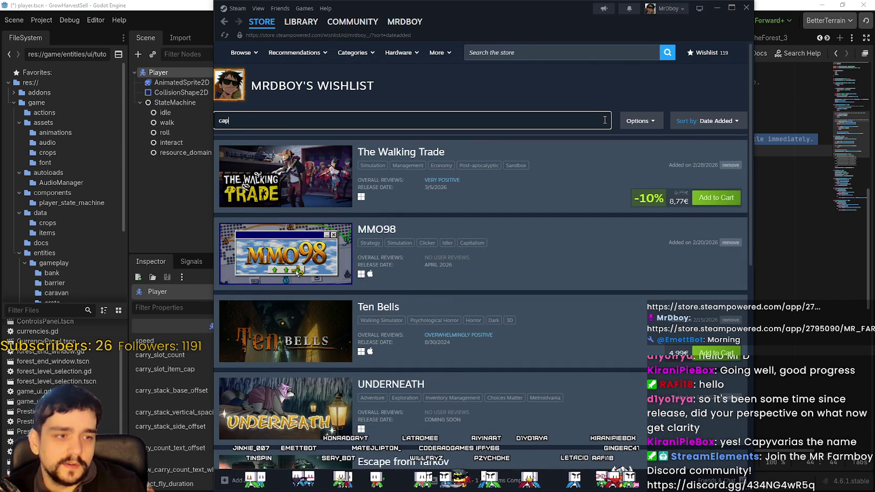
text(y)
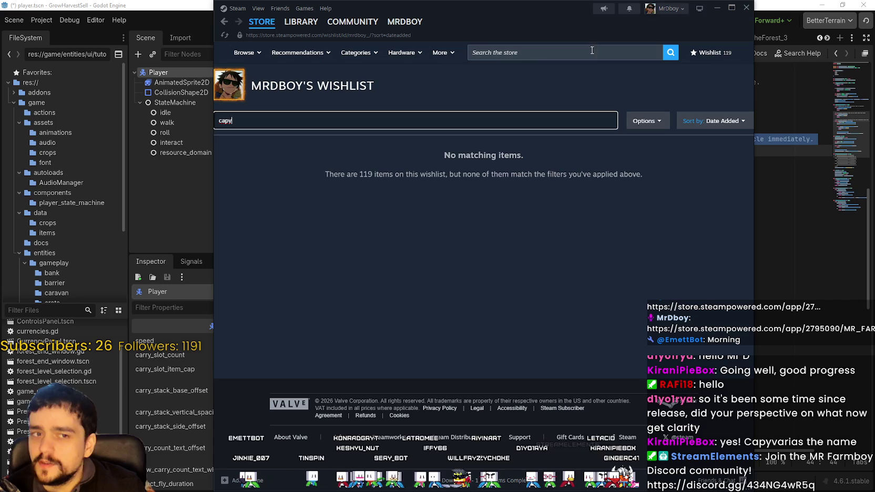
click(576, 48)
text(ca)
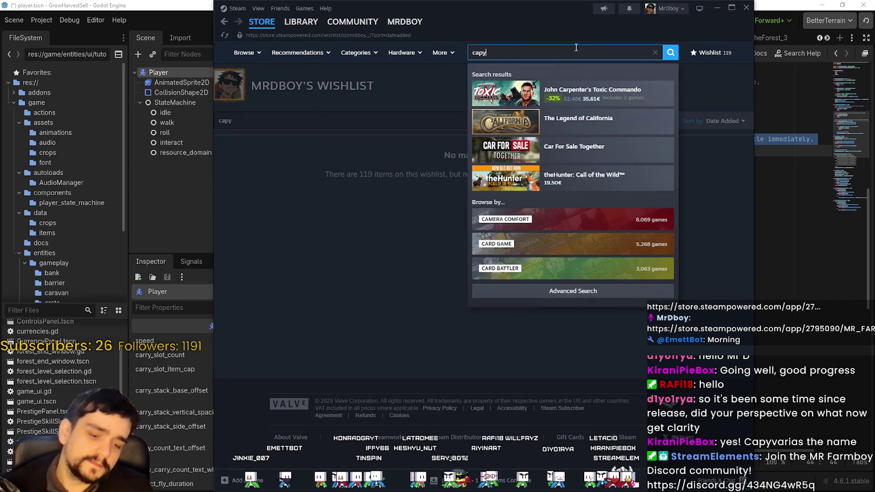
text(py)
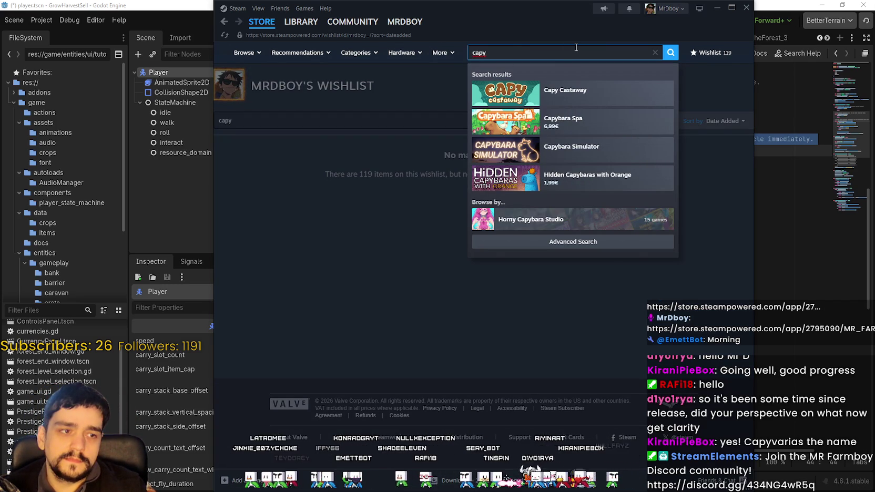
text(vari)
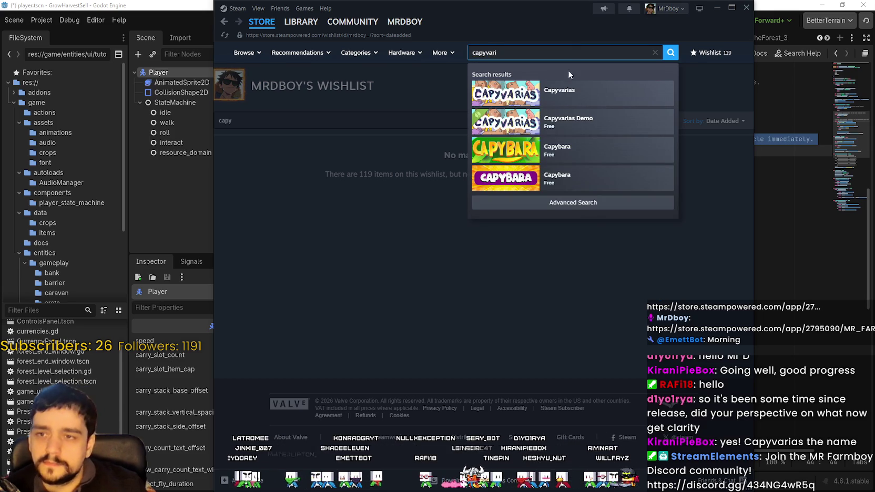
click(578, 92)
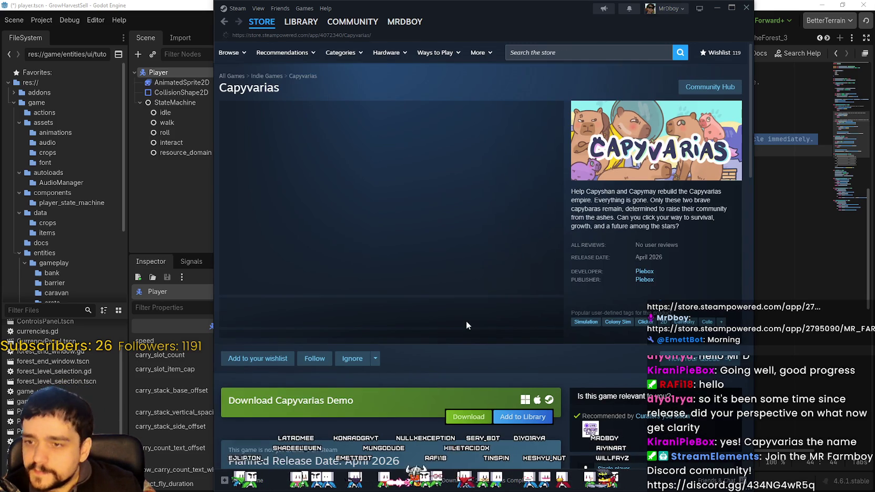
Copy the Capyvarias store page URL
right_click(450, 365)
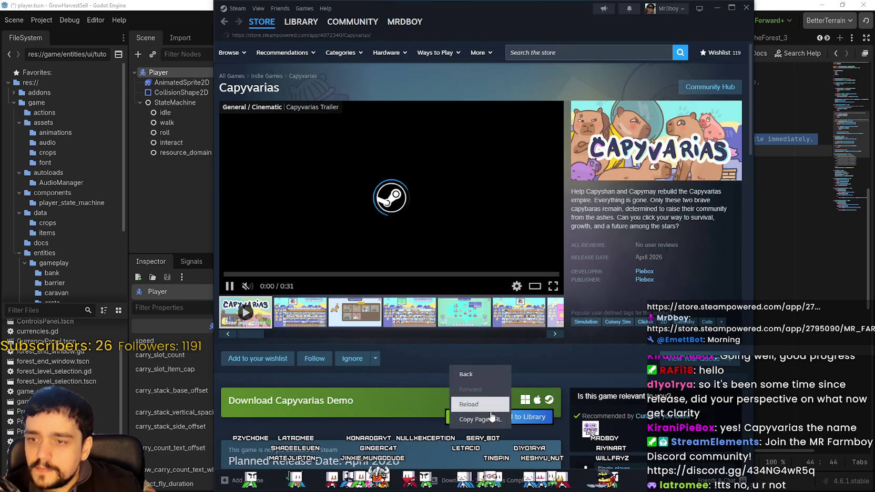
click(476, 418)
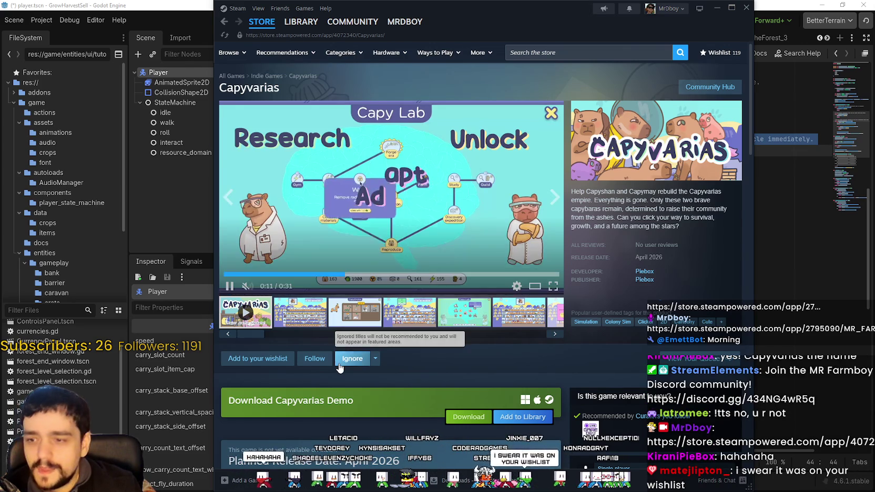
scroll(432, 361, down, 2)
scroll(440, 371, up, 2)
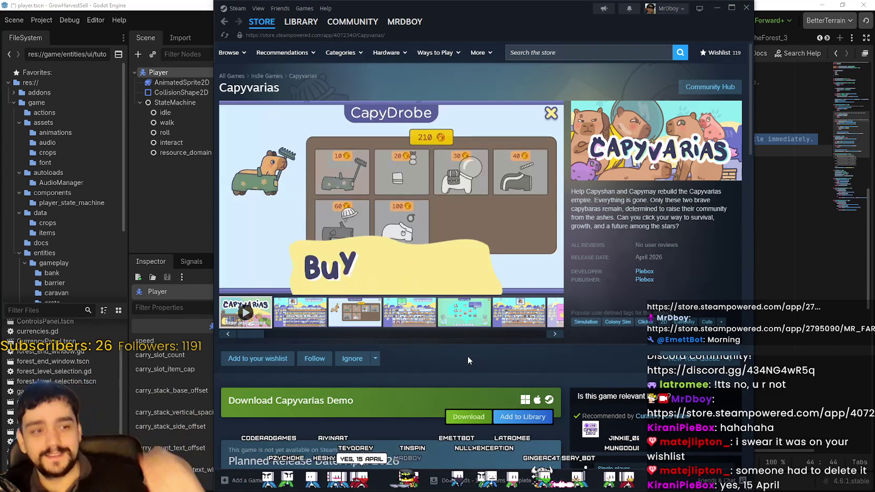
Add Capyvarias to the Steam wishlist
click(258, 358)
scroll(440, 396, down, 2)
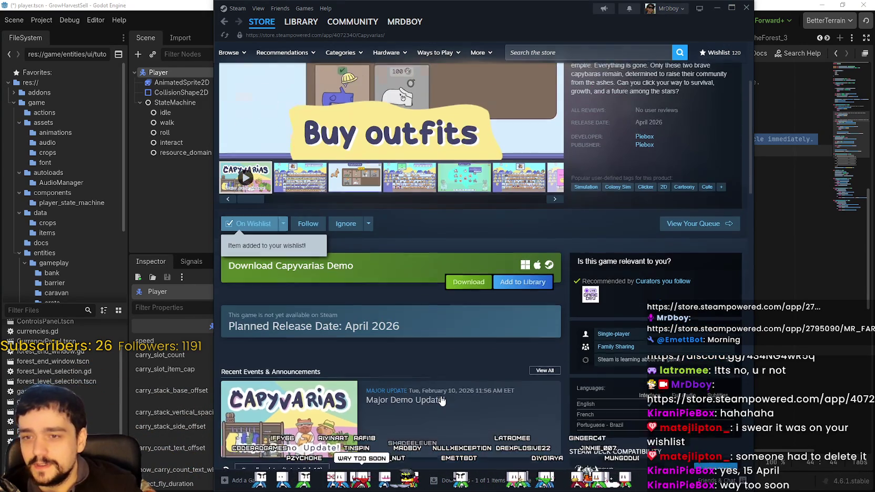
scroll(441, 395, up, 2)
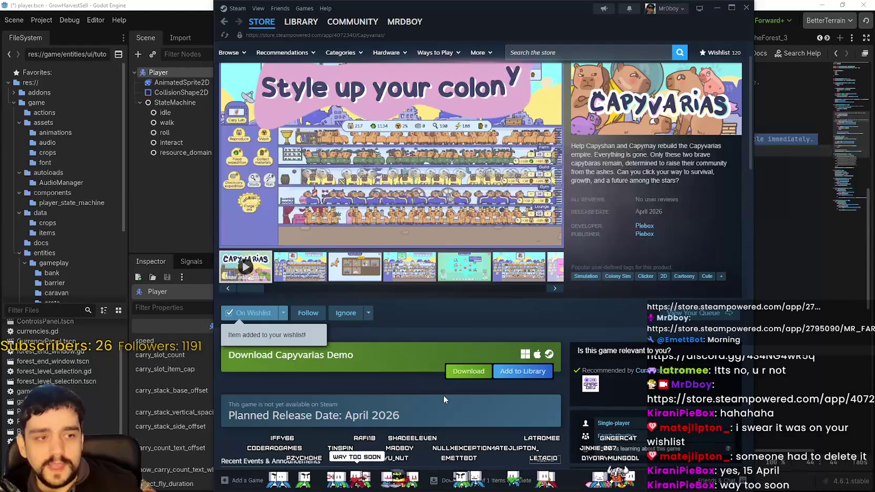
scroll(443, 395, up, 1)
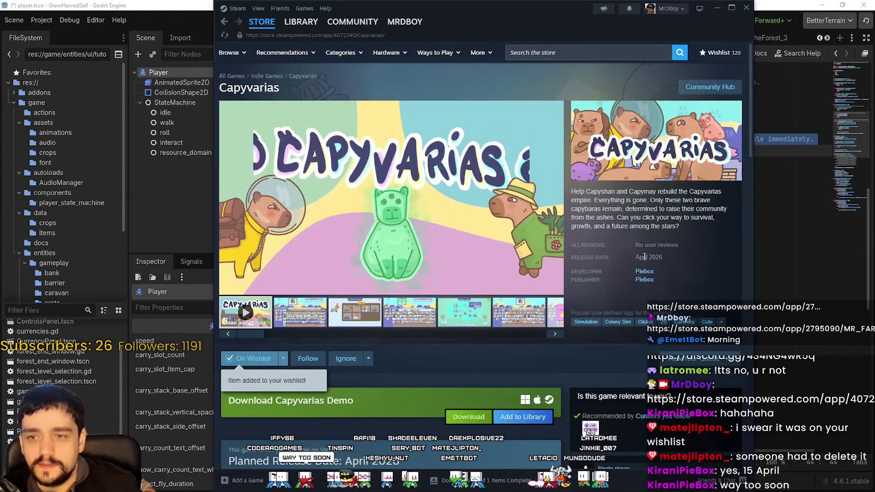
Highlight the April 2026 release date, then show the second screenshot instead of the trailer
triple_click(675, 257)
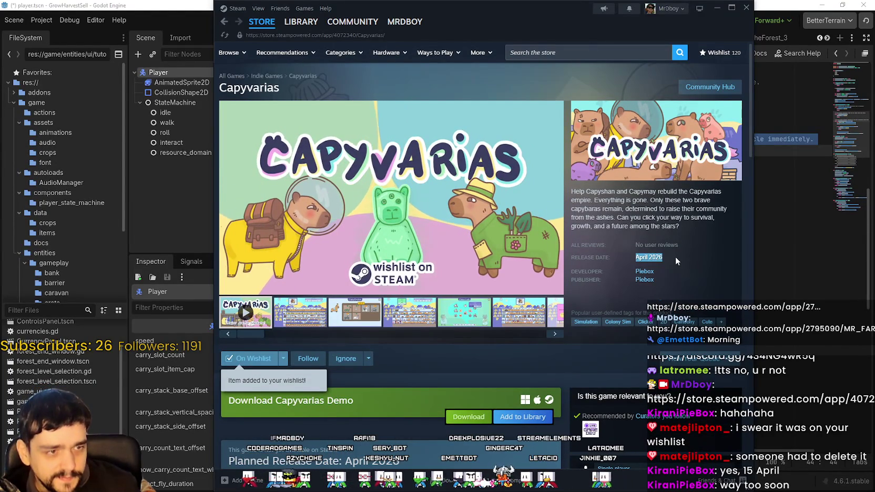
click(669, 256)
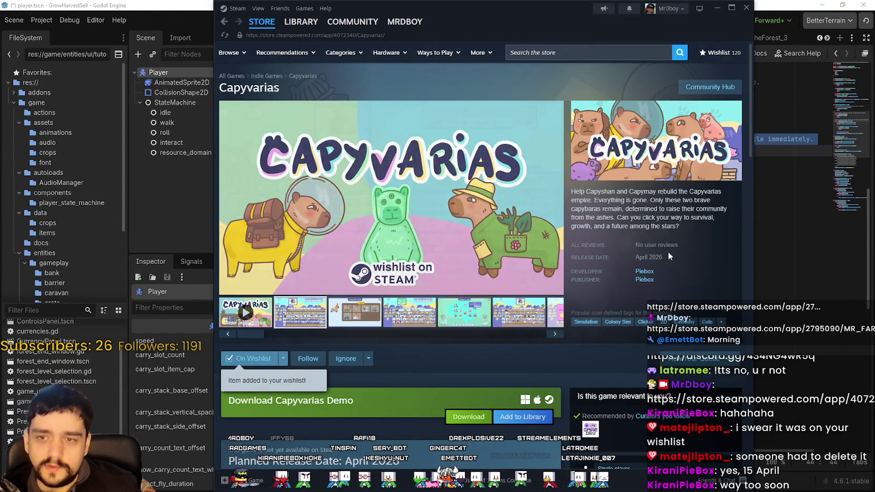
drag(669, 256, 619, 256)
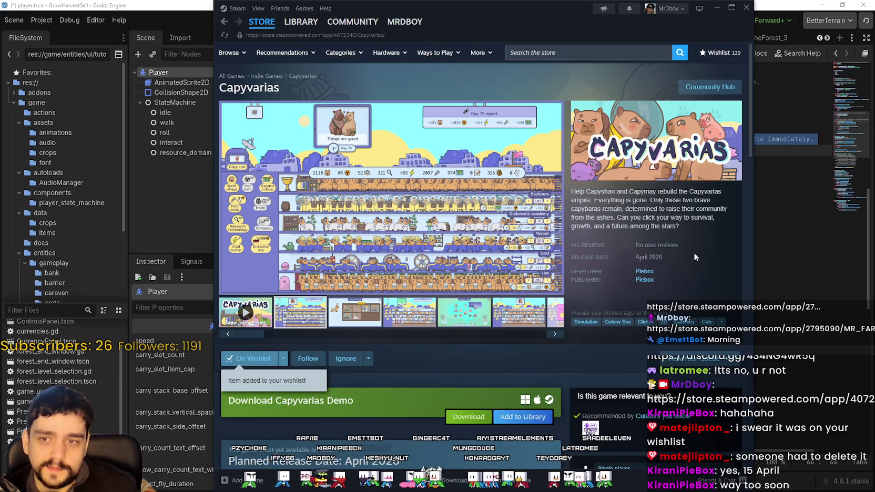
scroll(696, 255, down, 3)
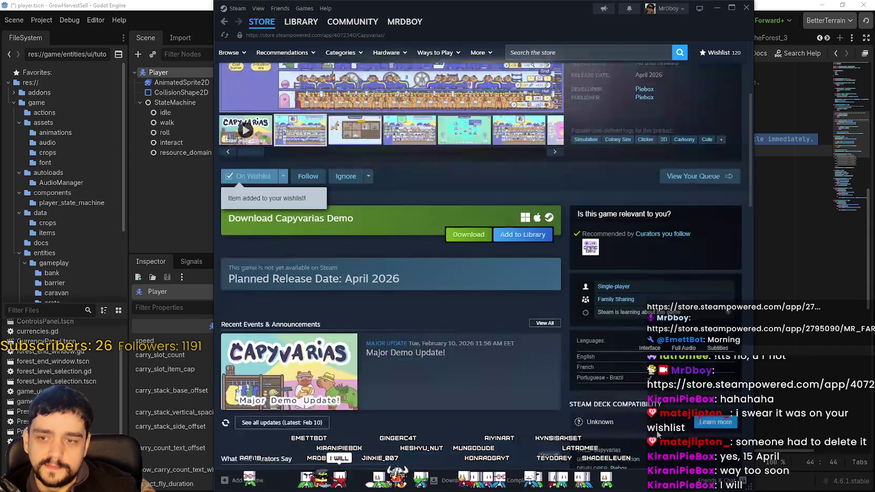
scroll(587, 280, up, 3)
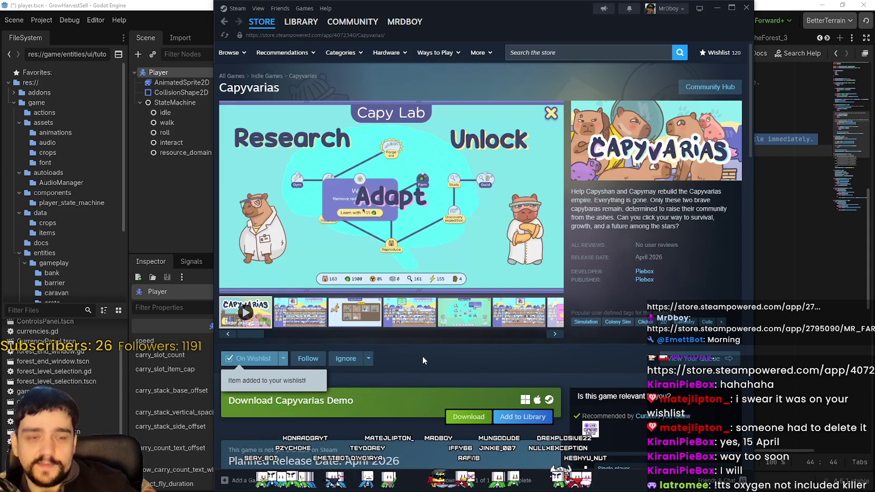
click(280, 314)
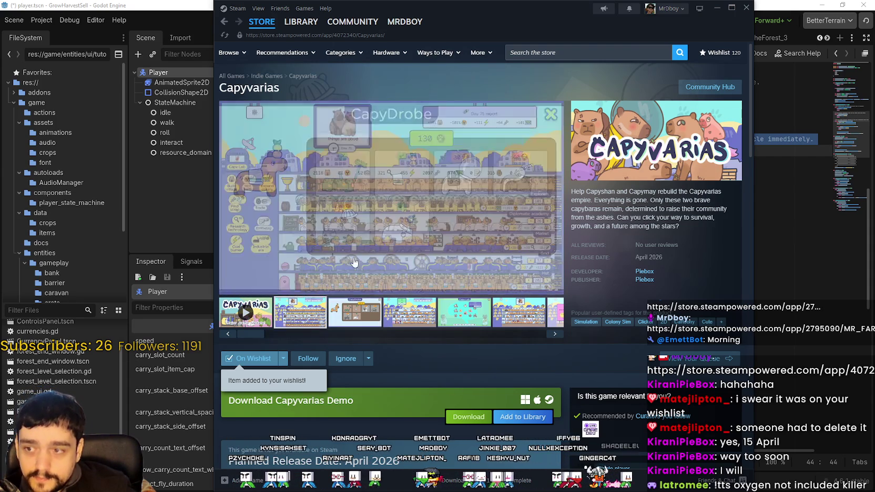
Enlarge the screenshot, widen the window, step through every Capyvarias screenshot and trailer, then close the viewer
click(331, 288)
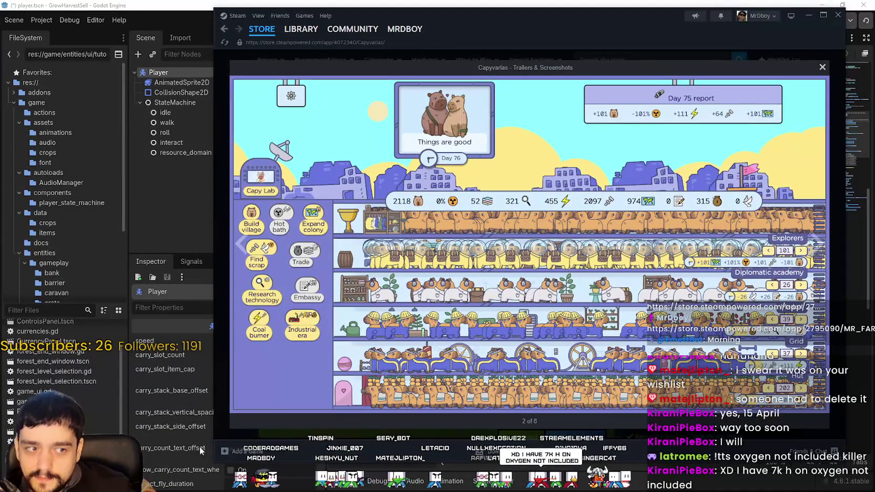
mouse_move(214, 462)
mouse_down()
mouse_move(166, 474)
mouse_move(205, 463)
mouse_move(172, 484)
mouse_move(178, 489)
mouse_move(108, 489)
mouse_up()
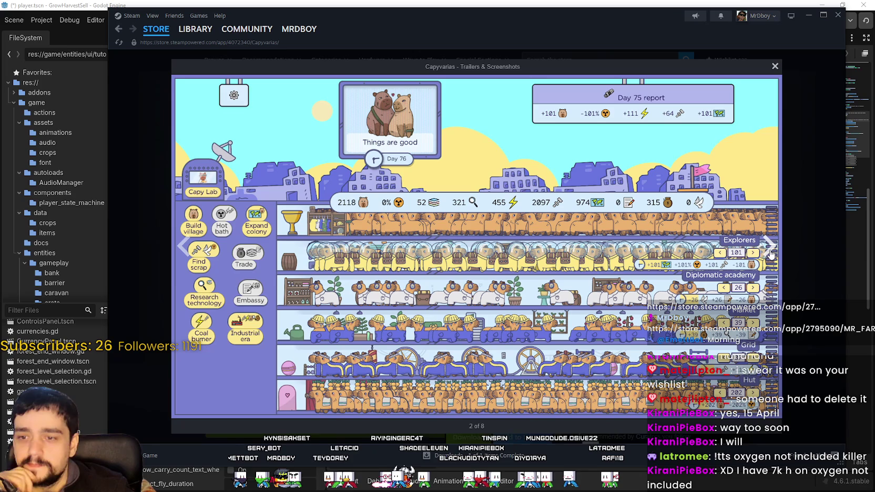
click(769, 254)
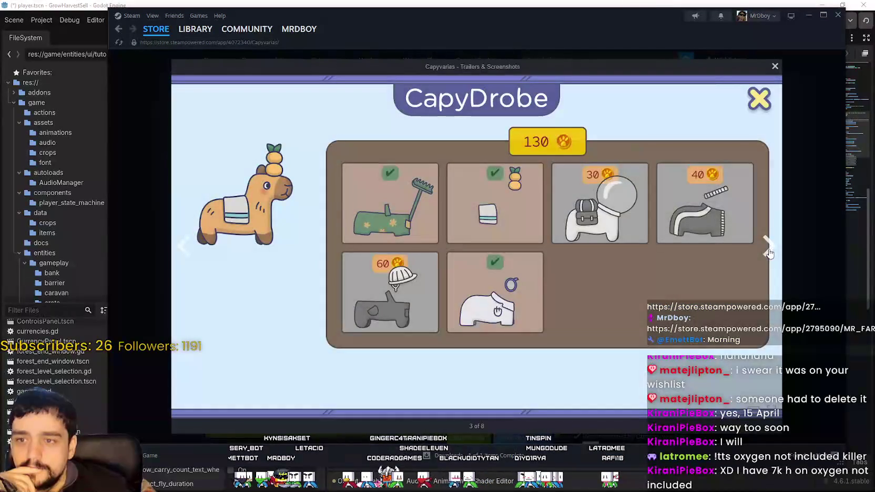
click(769, 254)
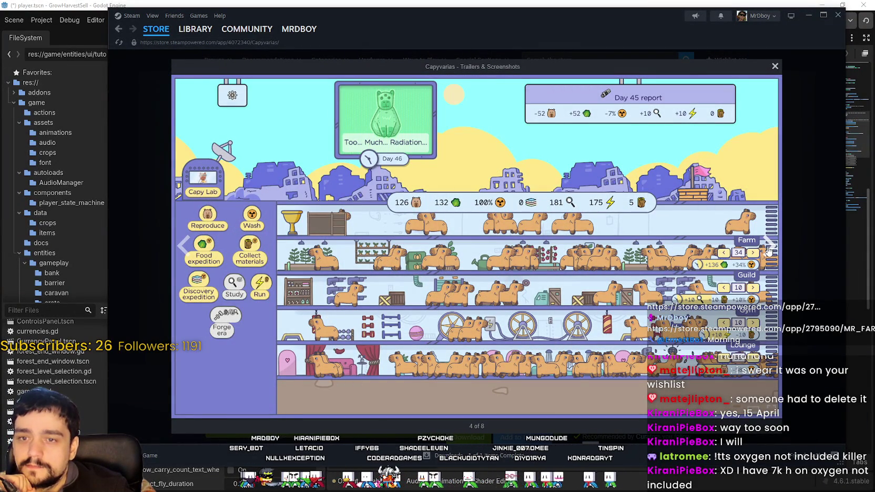
click(768, 251)
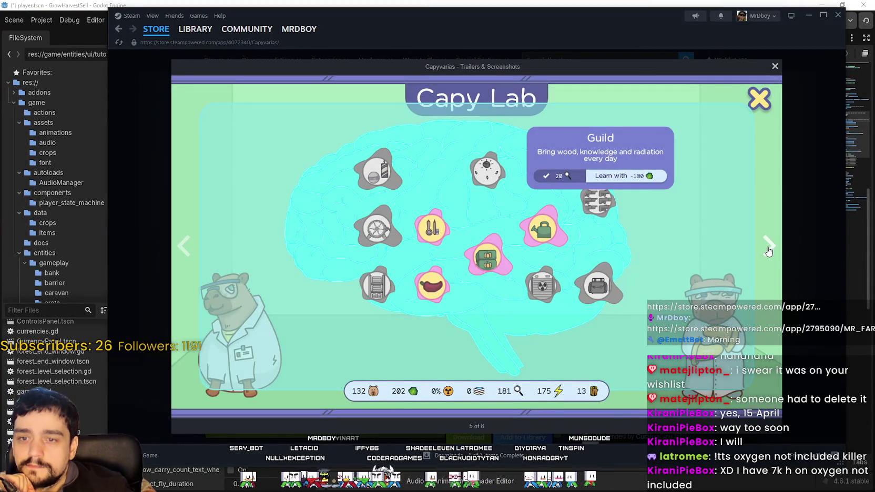
click(769, 252)
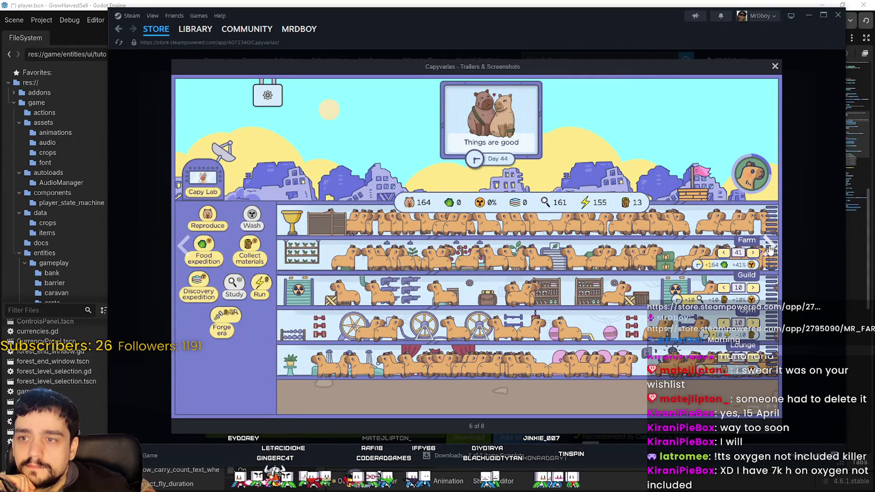
click(769, 250)
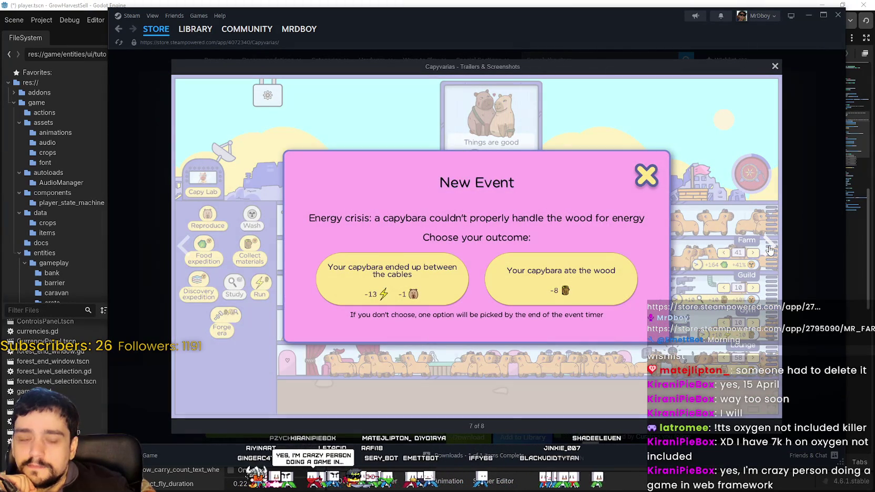
click(771, 248)
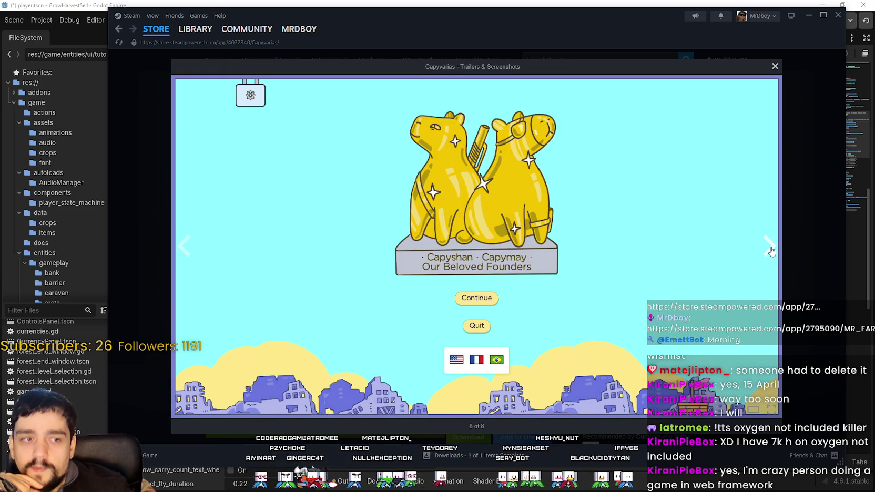
click(770, 247)
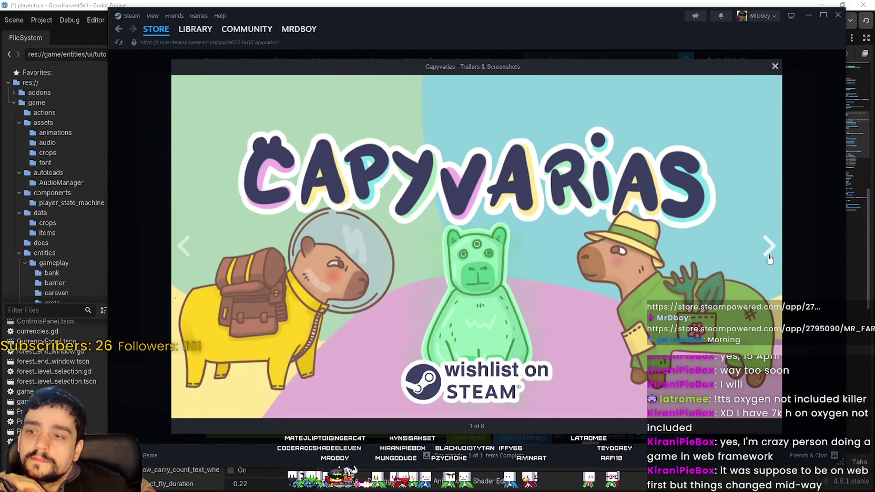
click(769, 259)
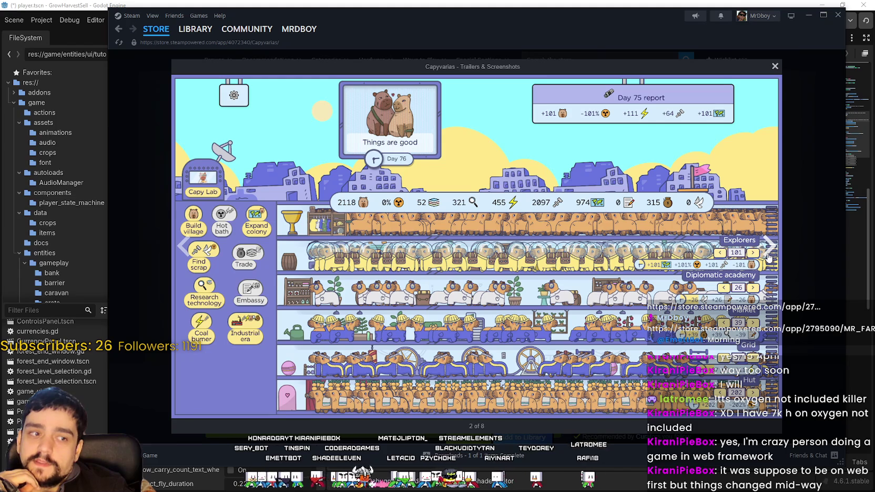
click(805, 251)
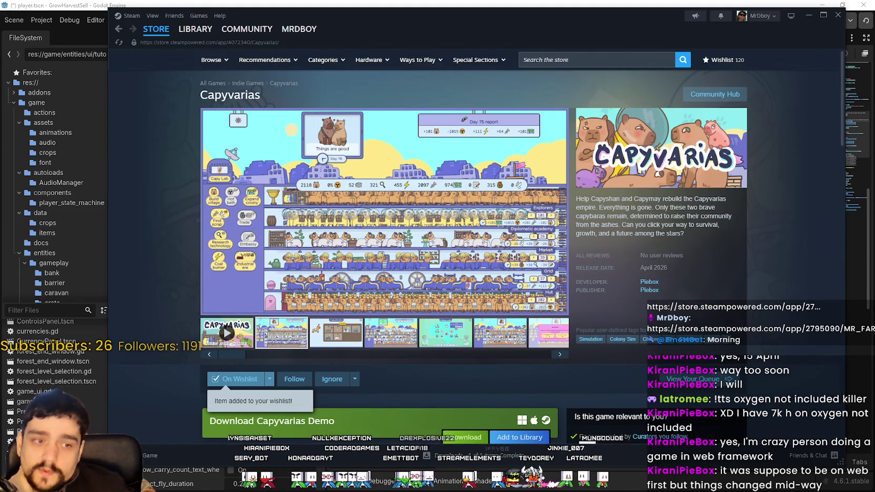
Show the city screenshot in the main viewer, then switch to the Brave browser with Alt+Tab
scroll(494, 296, down, 3)
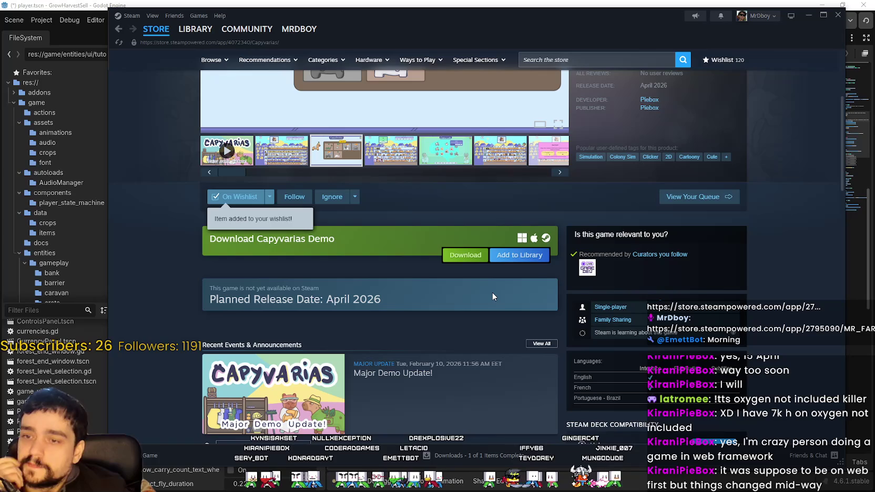
scroll(492, 291, up, 3)
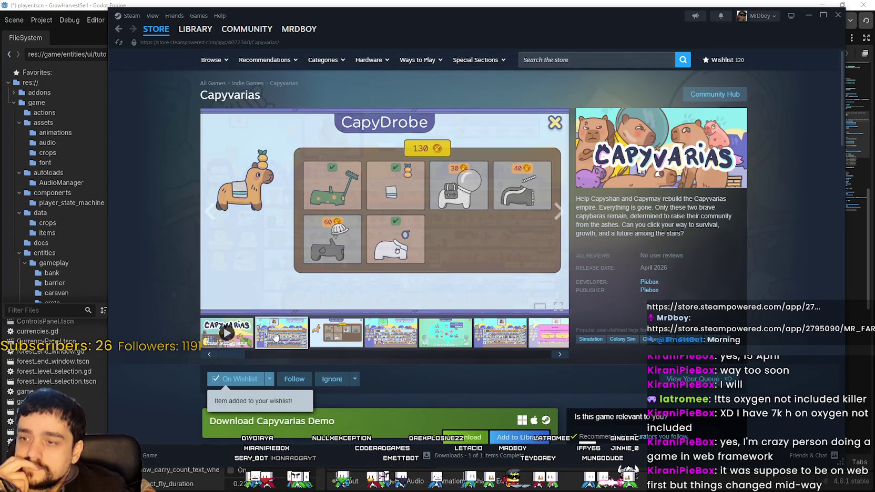
click(272, 338)
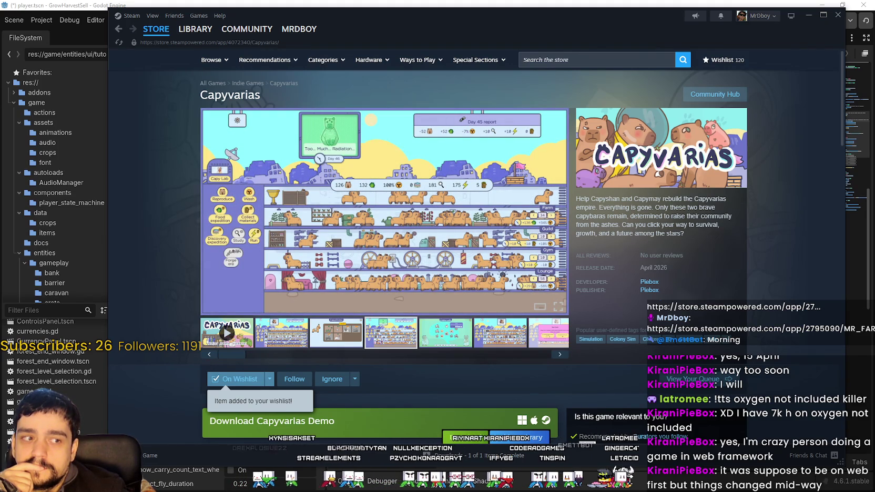
key(alt+Tab)
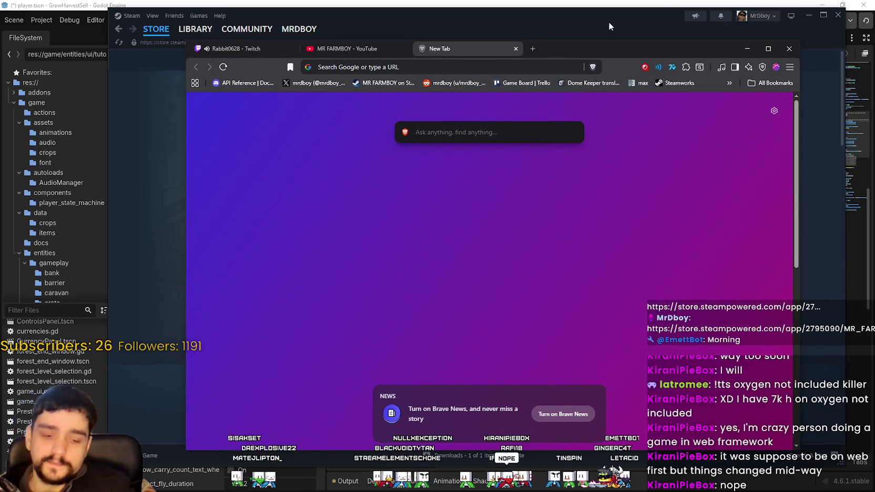
Load pony.town in the browser and dismiss the changelog notice
click(433, 66)
text(Pony)
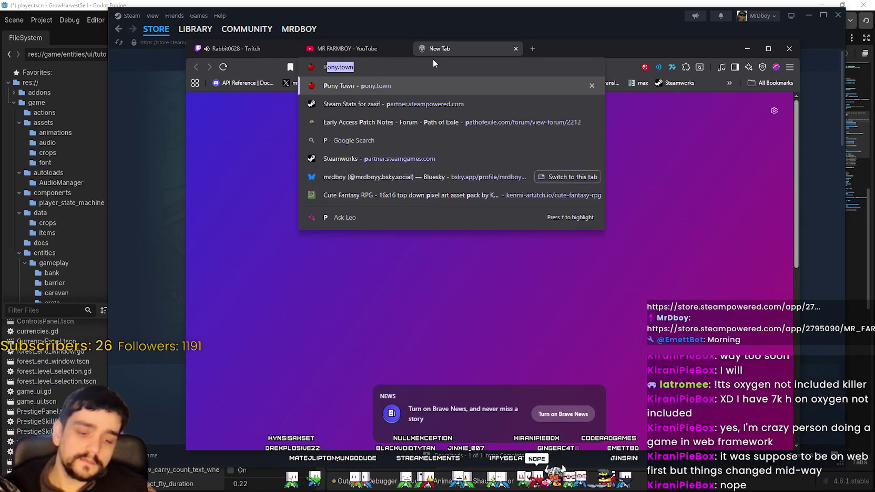
key(Return)
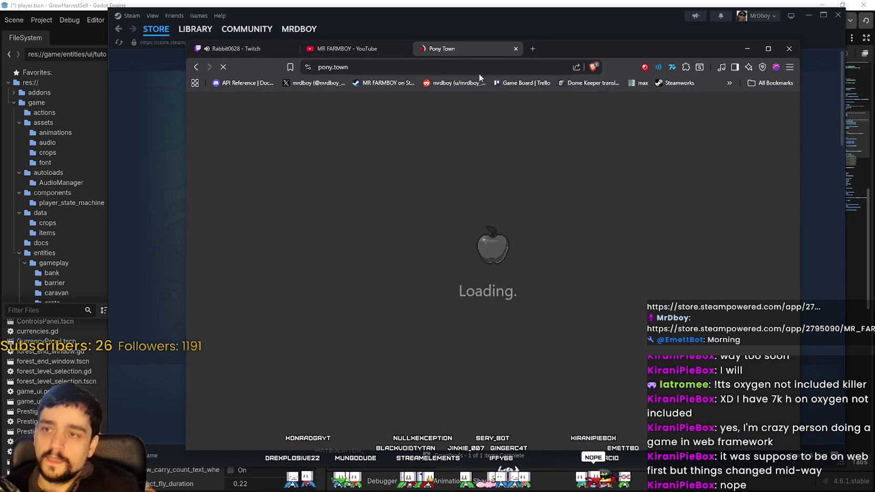
drag(653, 45, 622, 41)
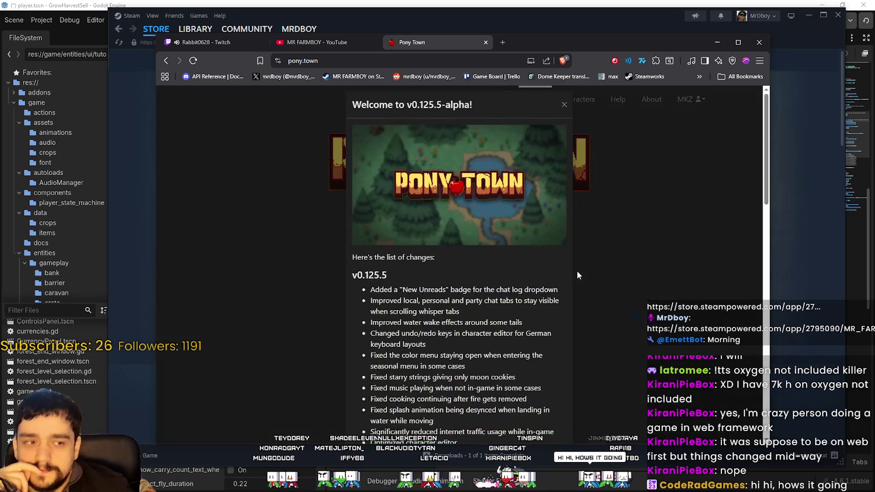
click(565, 107)
Choose the Safe Russian #1 server, start playing, and maximize the browser window
scroll(458, 374, down, 2)
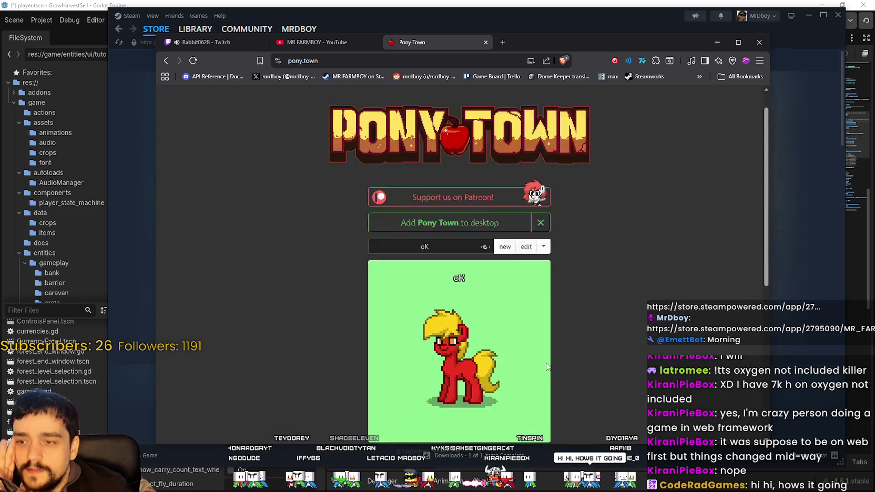
scroll(474, 357, down, 2)
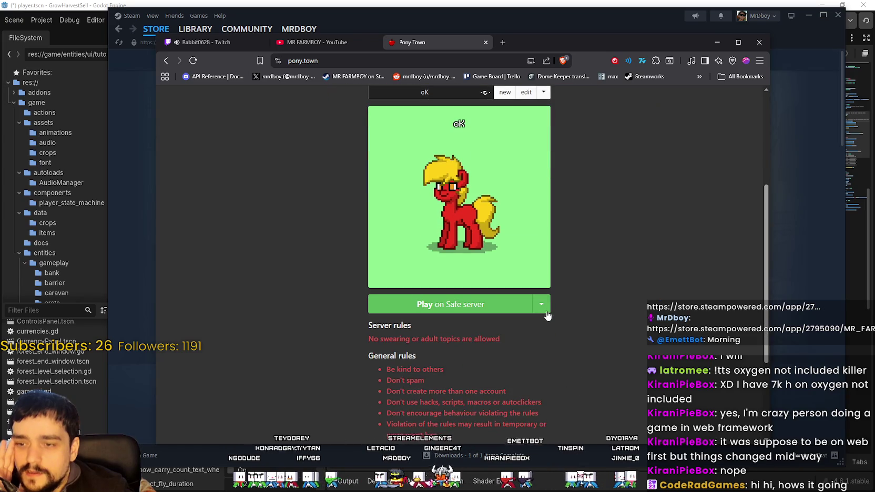
click(541, 304)
scroll(570, 330, down, 3)
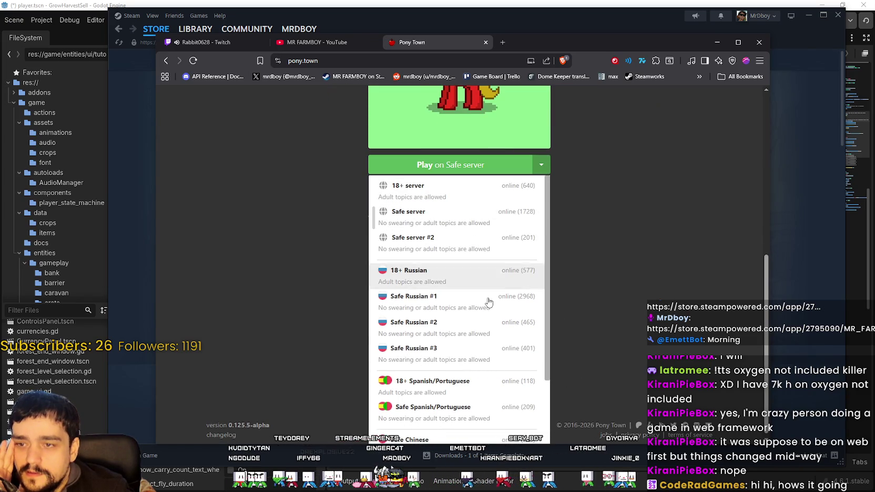
scroll(462, 305, down, 1)
scroll(462, 305, down, 3)
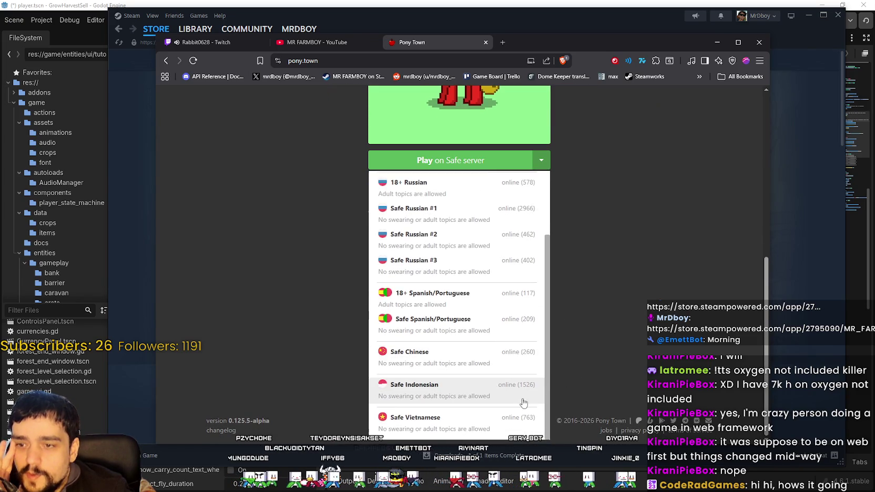
scroll(492, 368, up, 5)
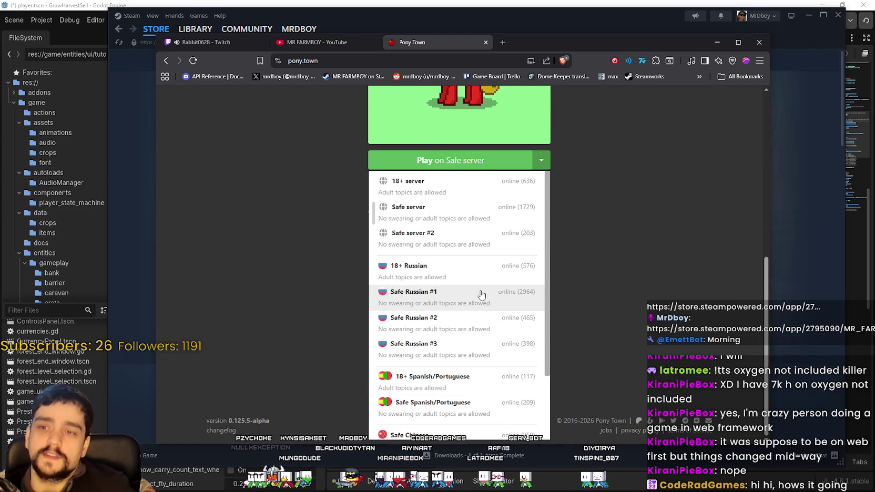
click(480, 295)
scroll(569, 271, up, 4)
click(441, 345)
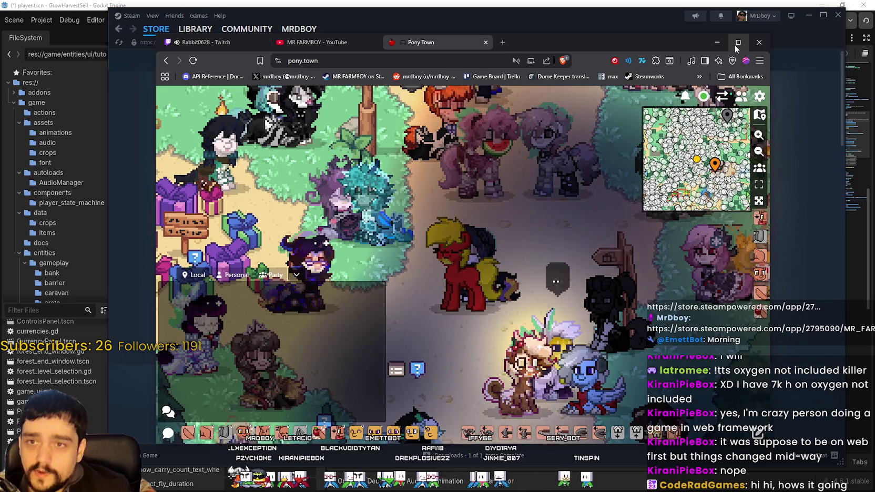
click(738, 42)
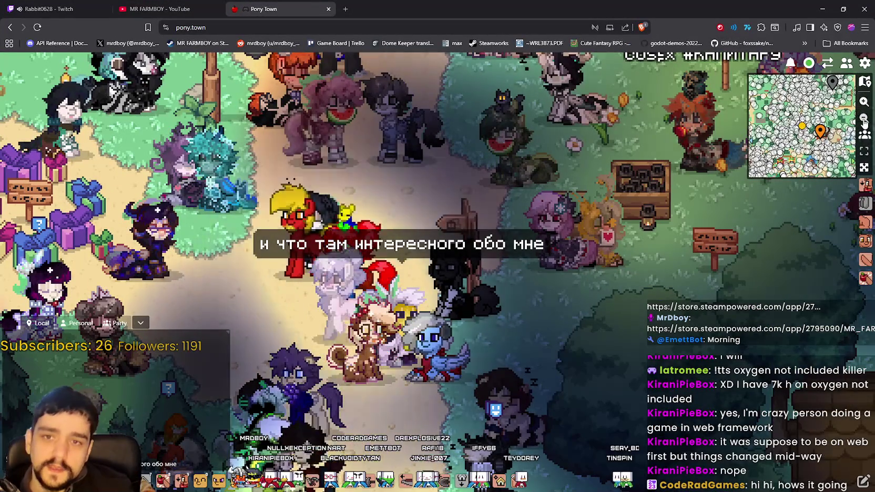
Zoom the game view out to 2x and beyond from the settings menu
click(865, 63)
click(840, 99)
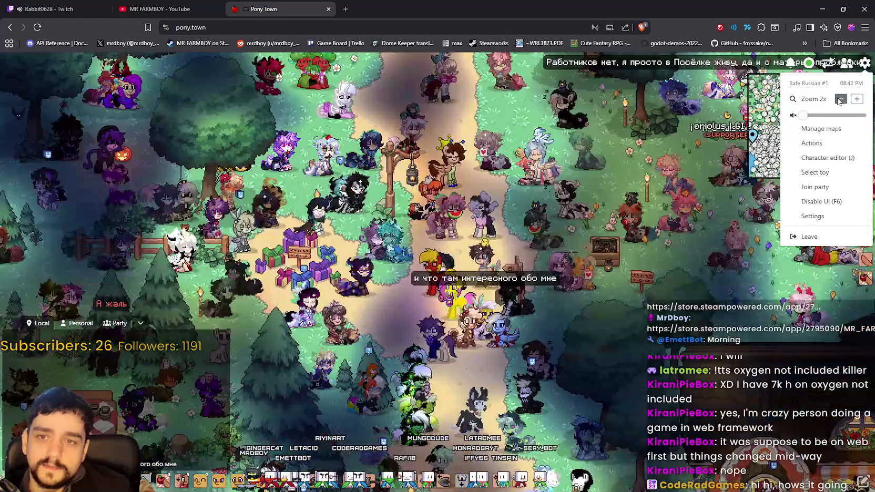
click(840, 99)
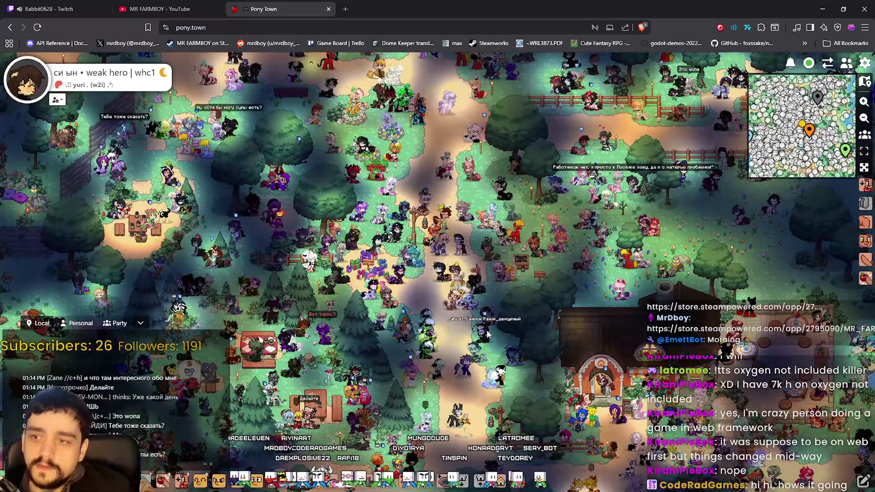
Walk the pony right and down through town past the café to the ponds, then zoom in
key(Right)
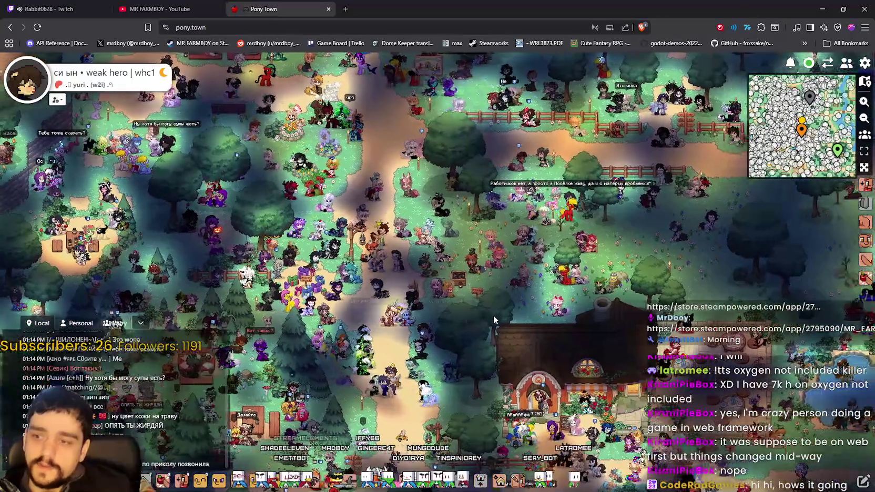
key(Right)
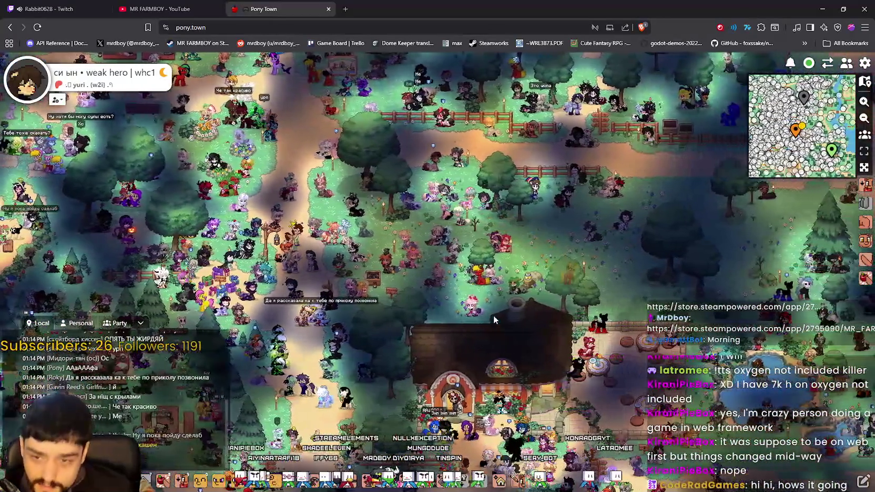
key(d)
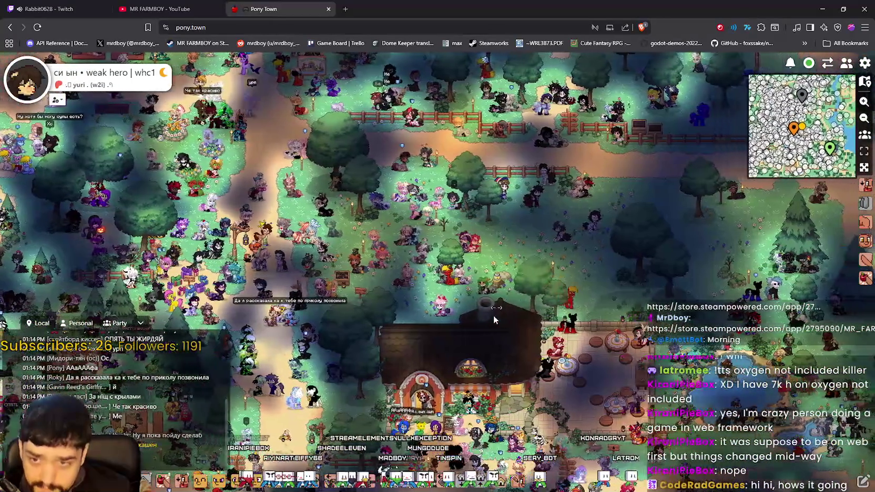
key(s)
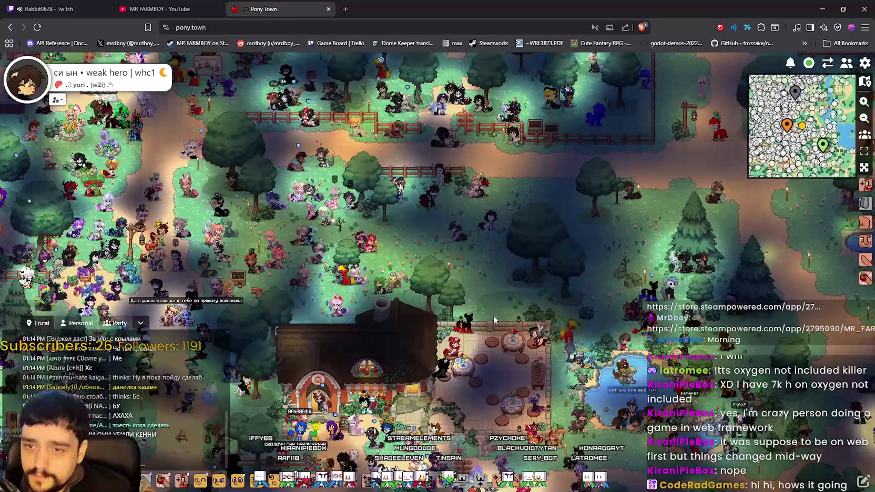
key(s)
key(d)
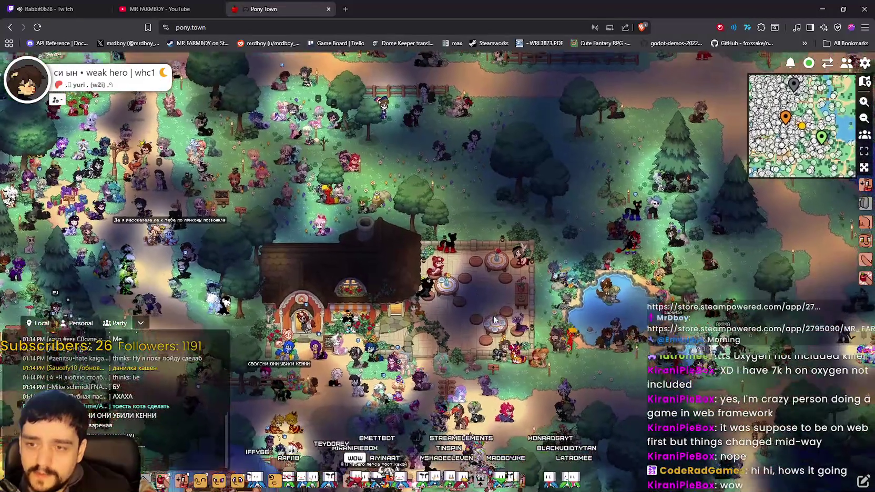
key(d)
key(s)
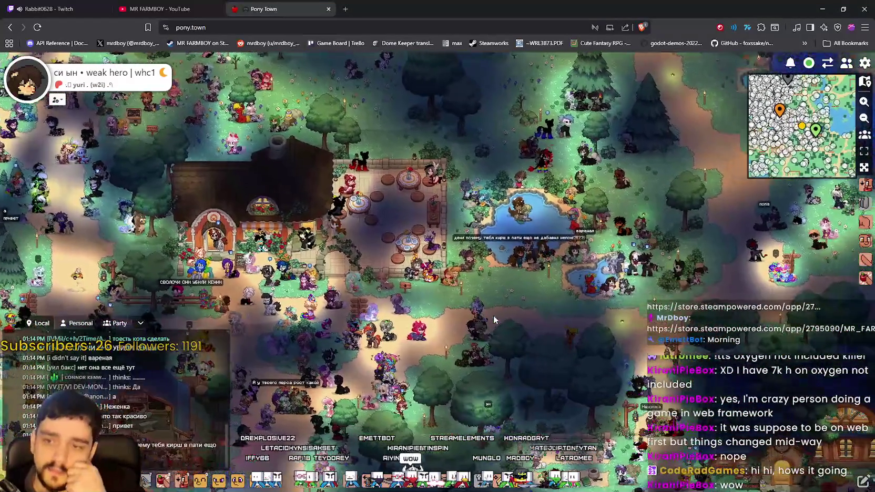
key(d)
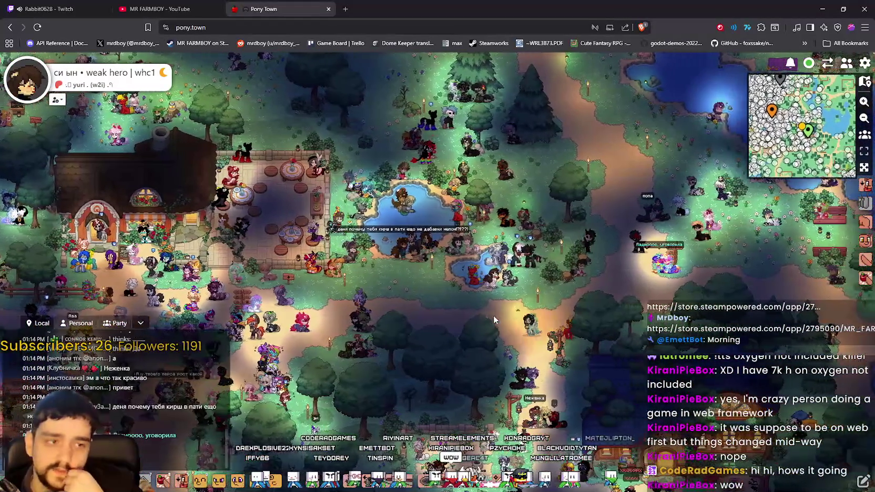
key(d)
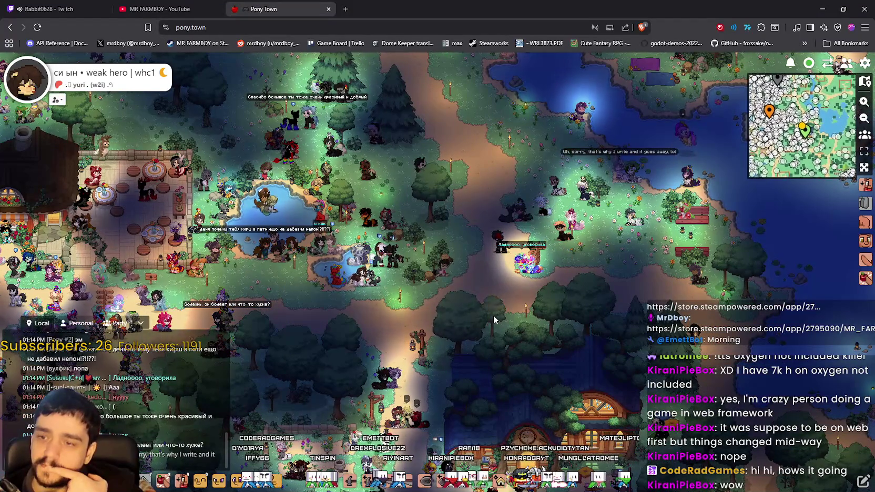
key(s)
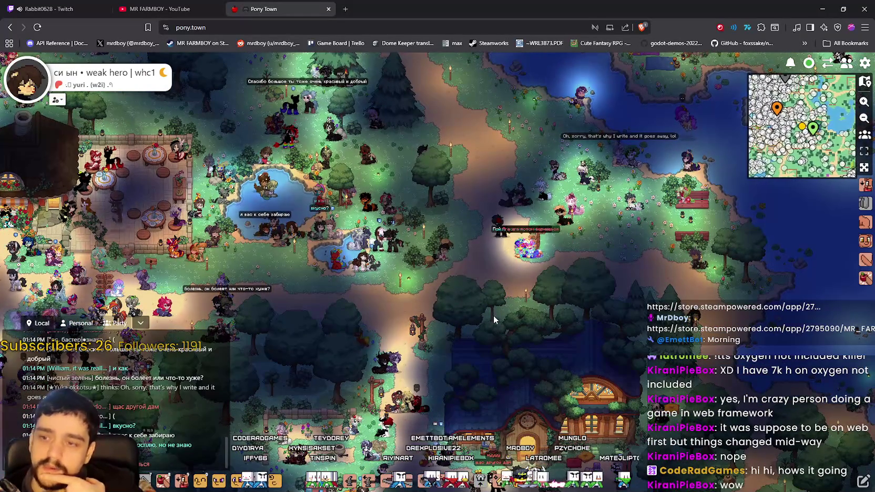
key(a)
key(a)
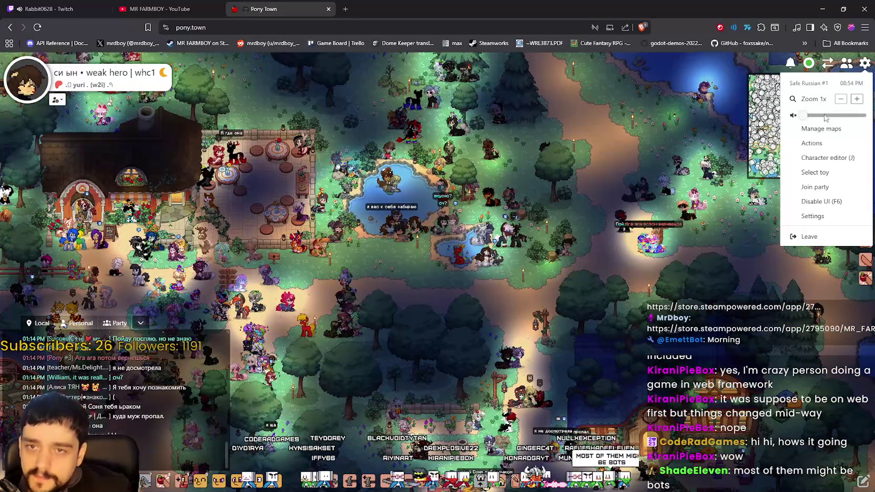
click(857, 99)
Zoom the game view in several levels on the meadow
click(857, 99)
click(454, 321)
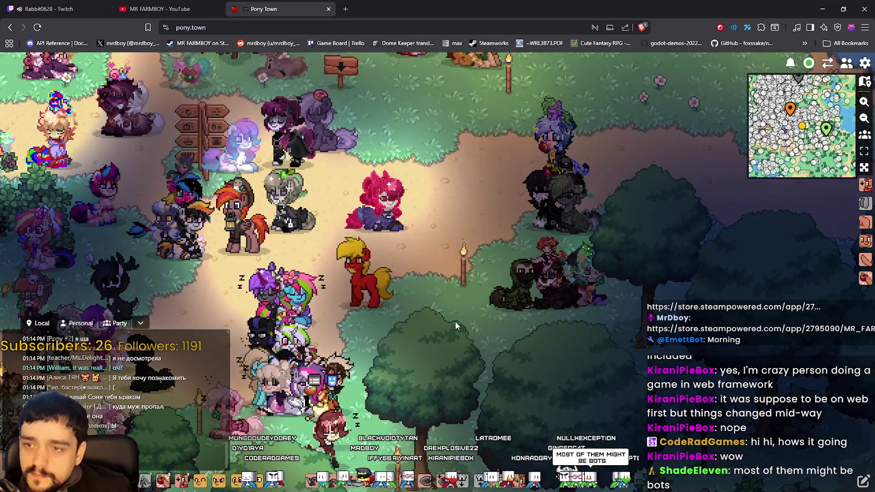
key(a)
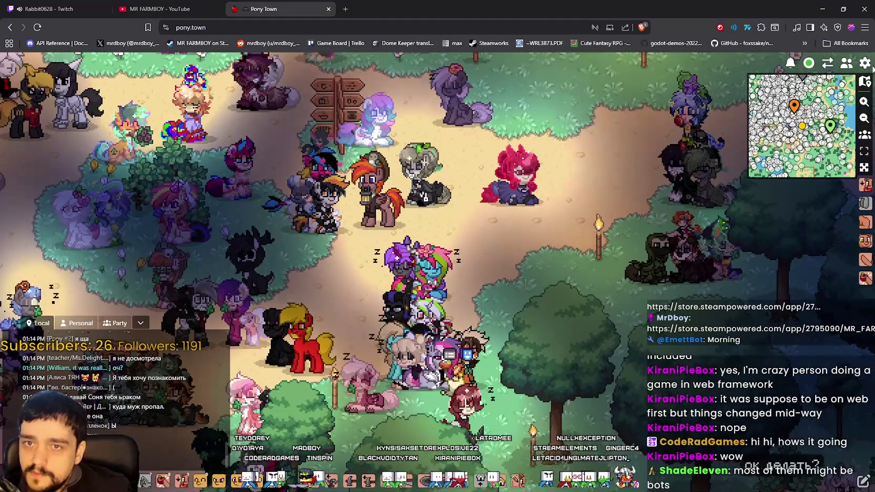
click(865, 62)
click(857, 99)
click(857, 99)
click(438, 218)
Walk the pony north and west across the clearing, then zoom back out
key(w)
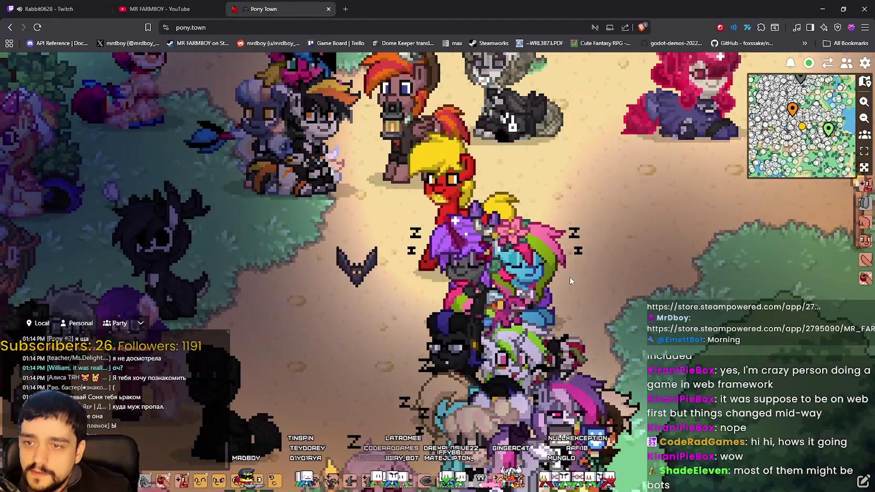
key(a)
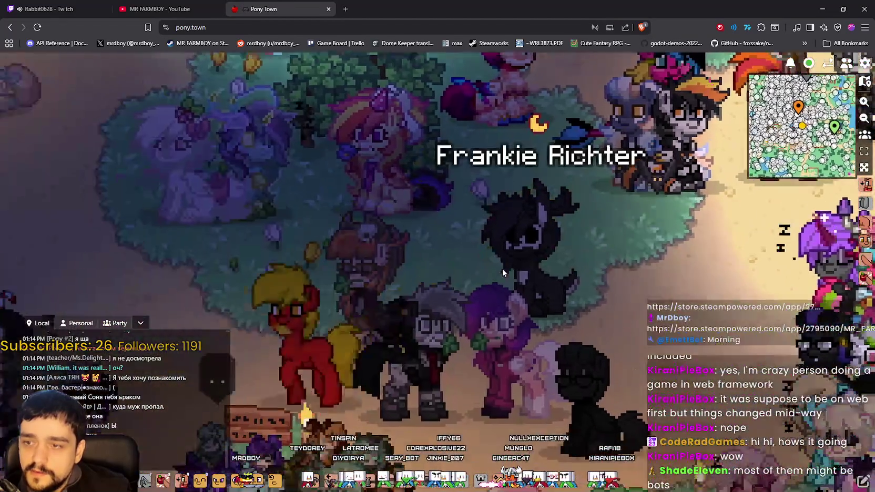
key(a)
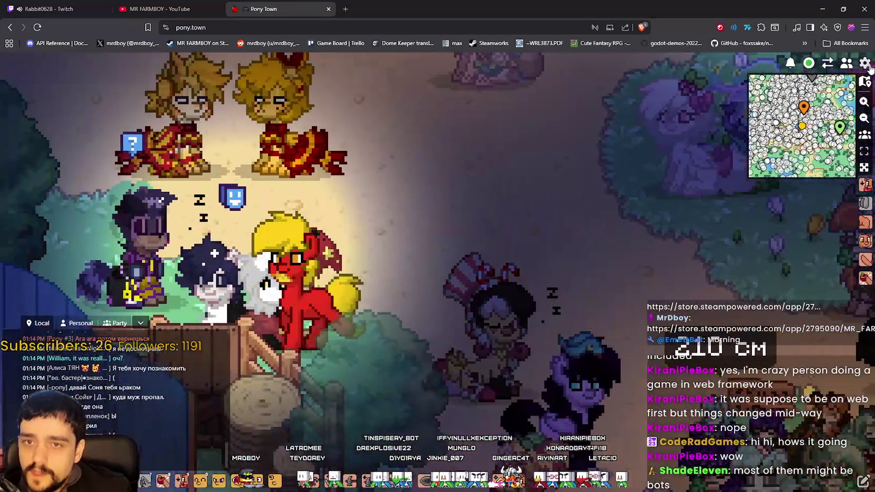
click(868, 65)
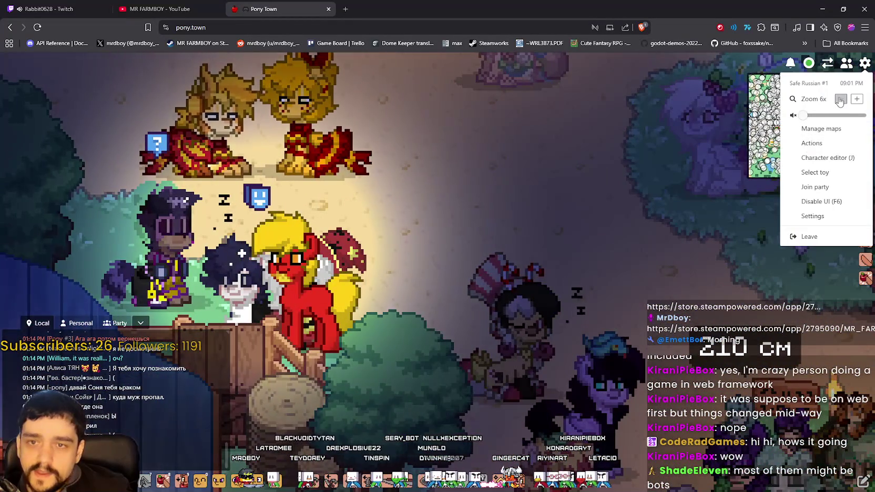
click(840, 99)
Walk the pony up the path, then far right through the meadow down beside the pond
key(a)
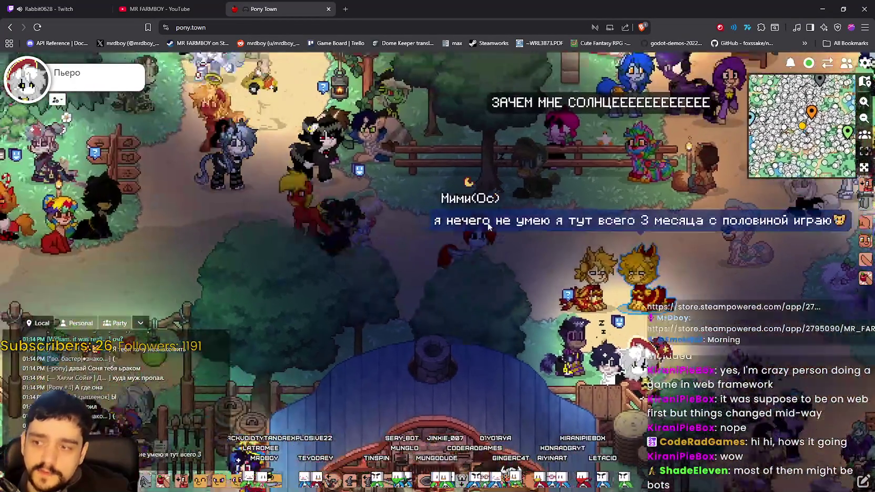
key(w)
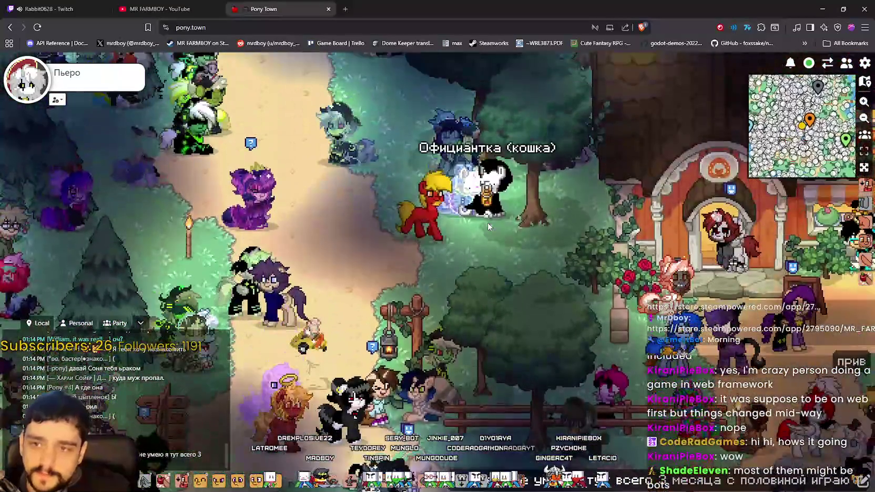
key(w)
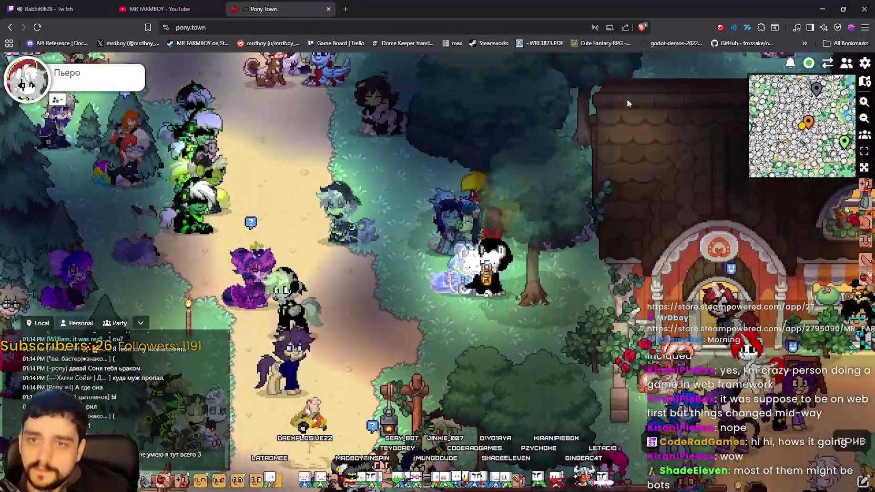
key(w)
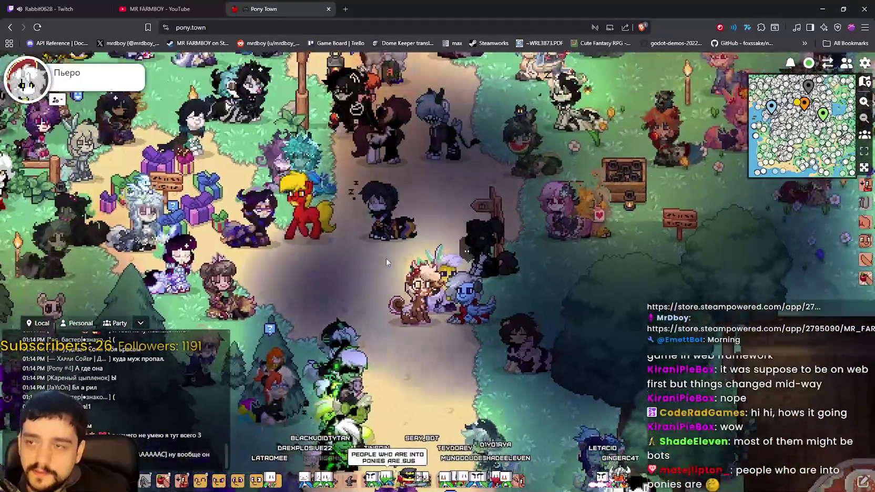
key(w)
key(d)
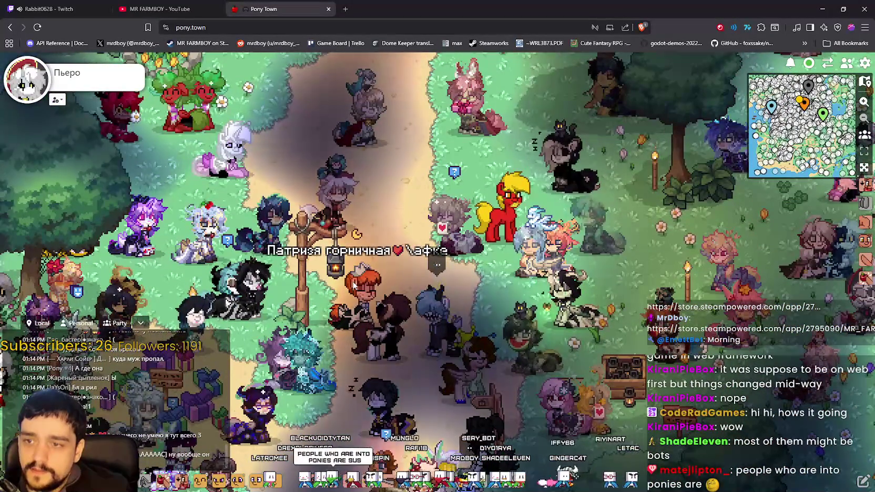
key(d)
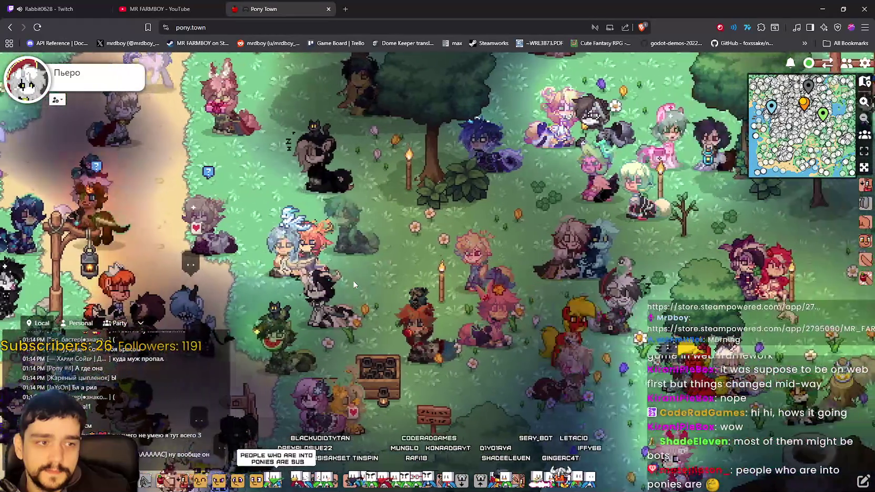
key(d)
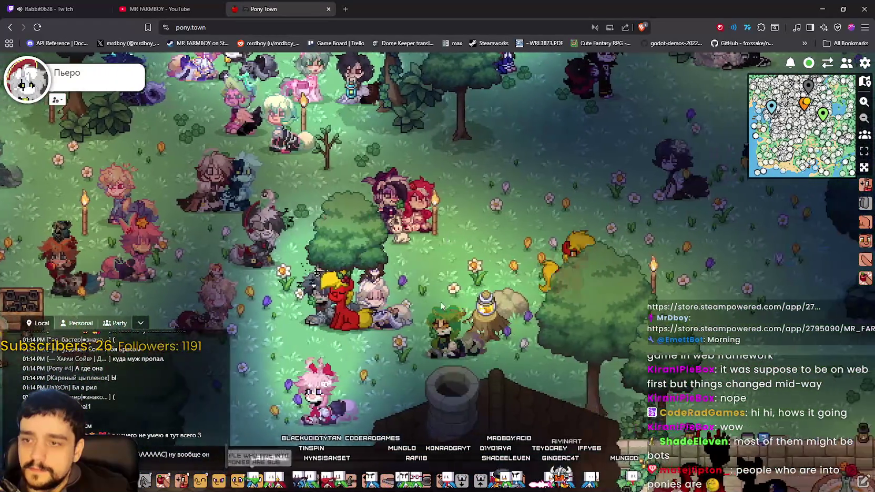
key(d)
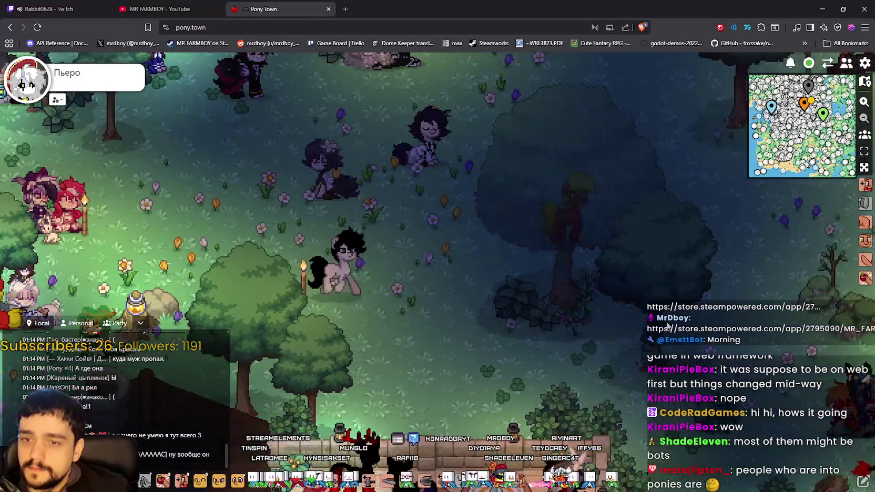
key(d)
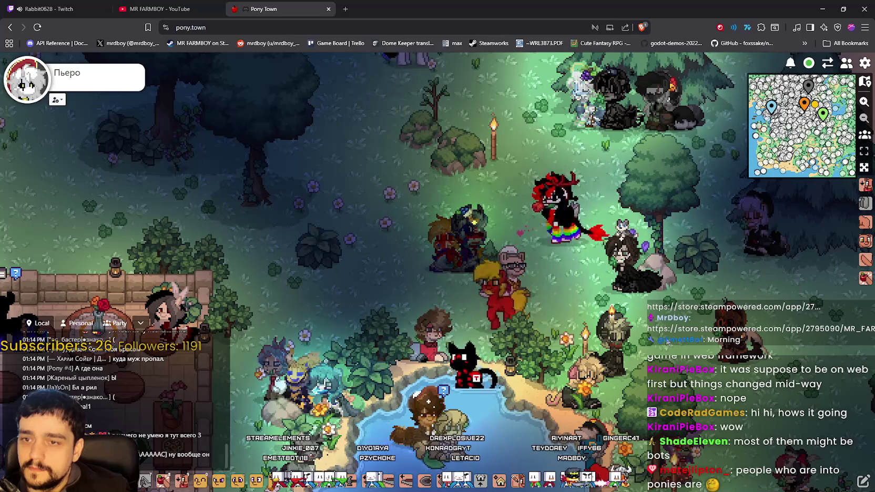
key(d)
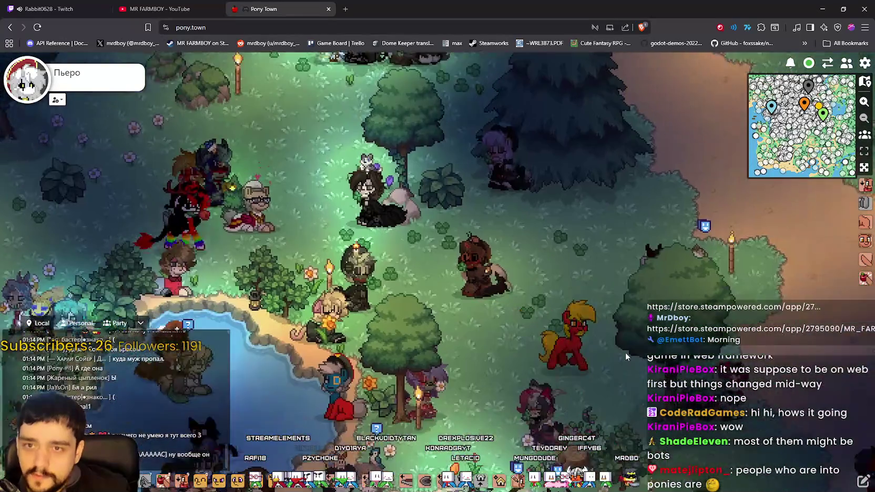
key(s)
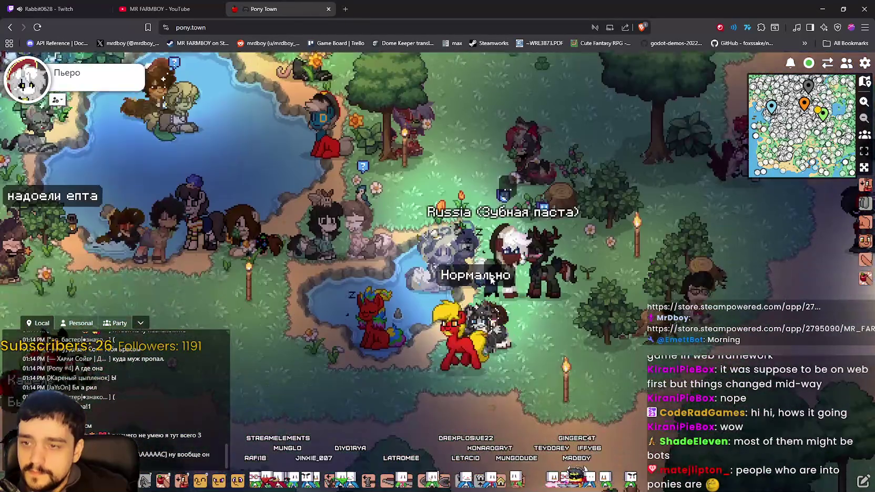
Walk the pony back left, right along the path, then diagonally up and far left
key(a)
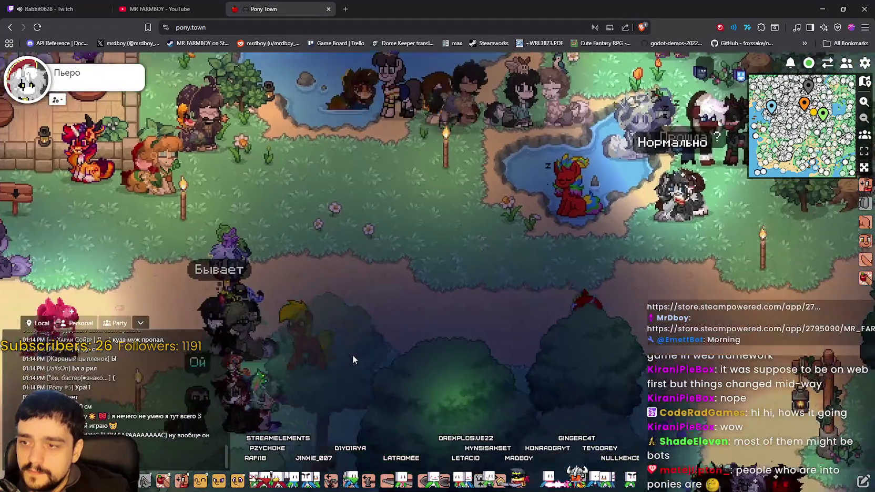
key(a)
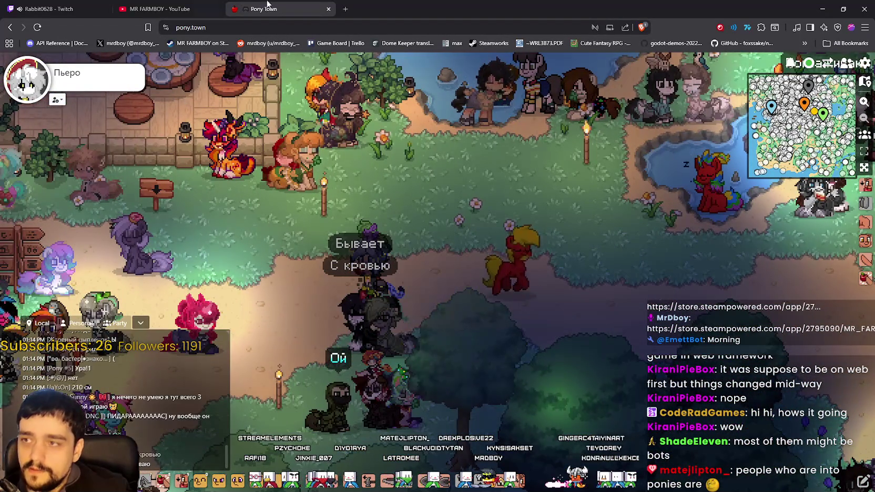
key(d)
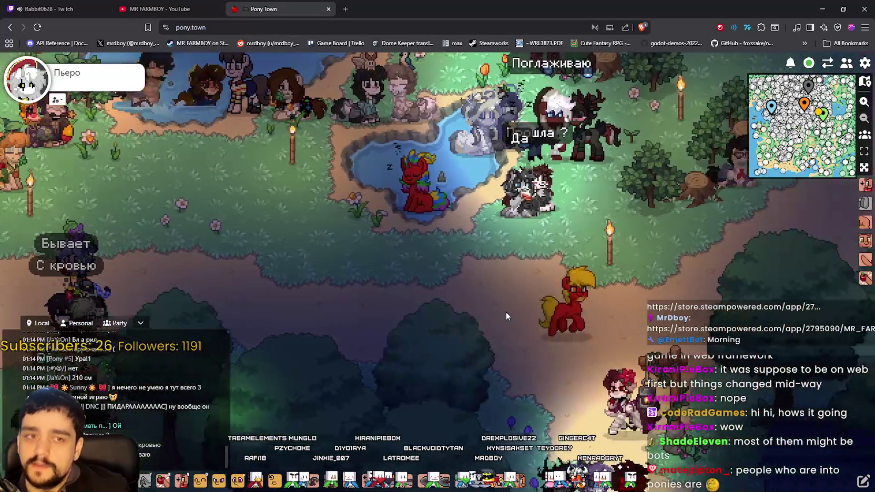
key(d)
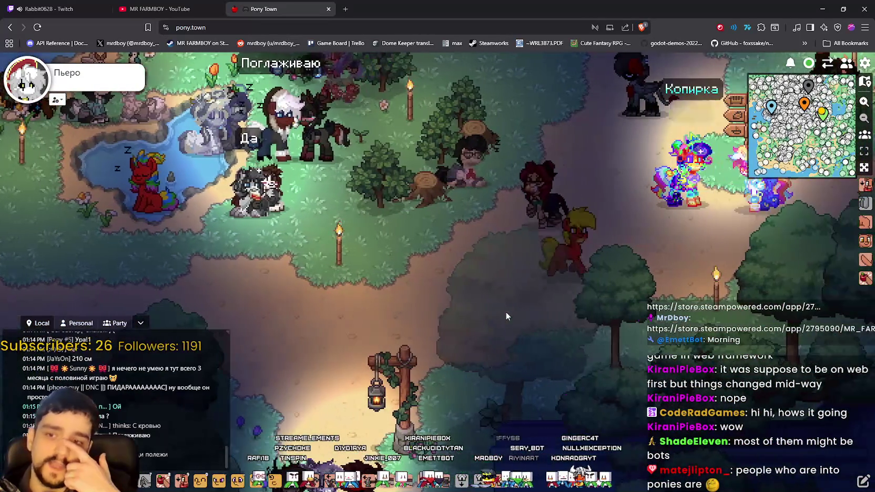
key(w)
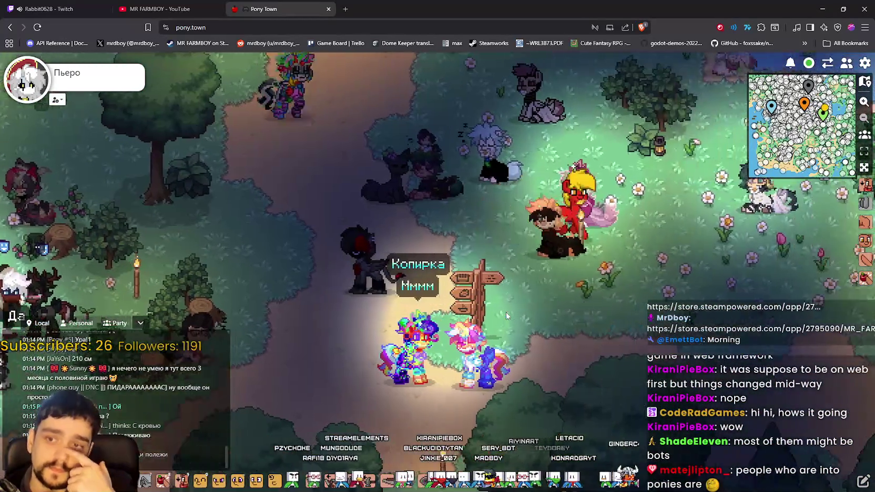
key(d)
key(s)
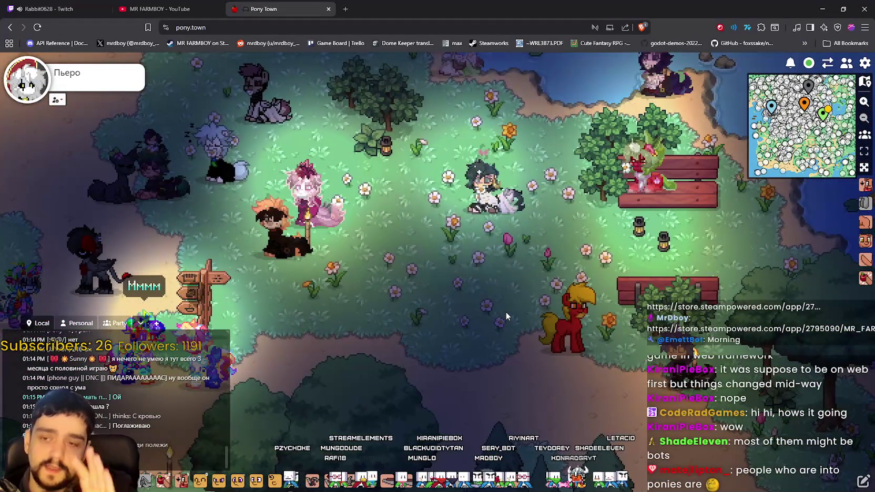
key(a)
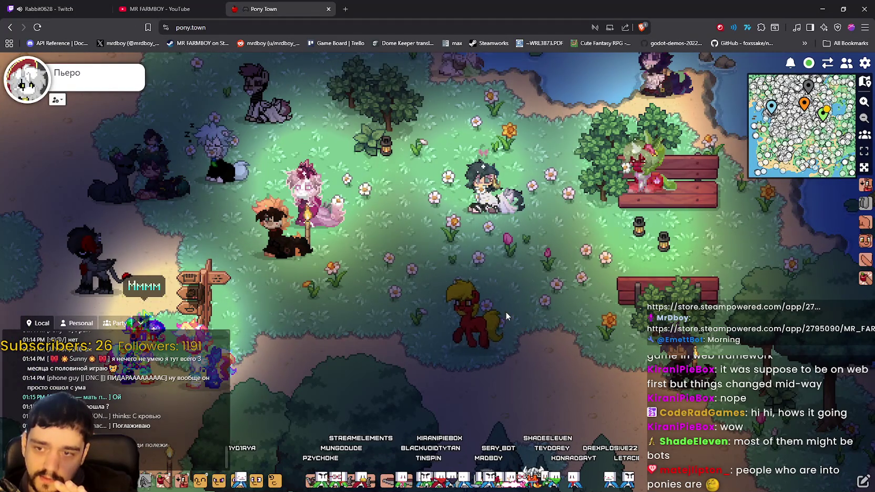
key(a)
key(w)
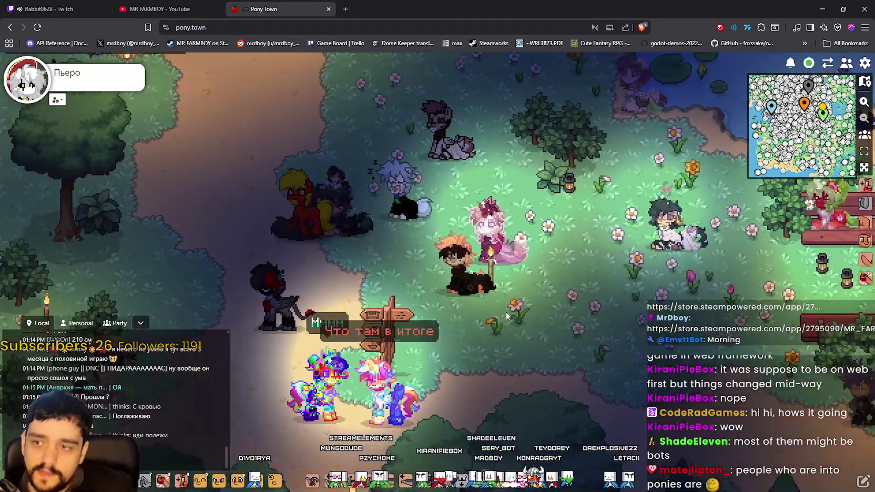
key(a)
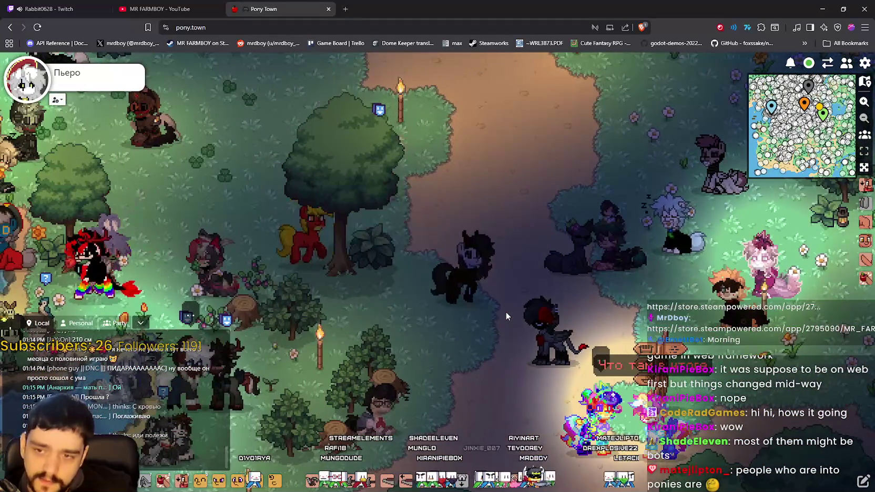
Walk the pony right, down, then upward onto the forest path and open the settings menu
key(d)
key(s)
key(s)
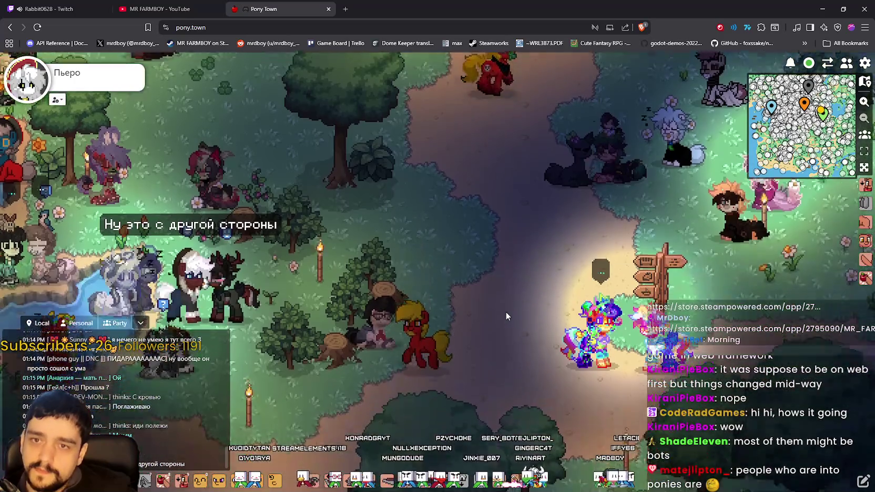
key(w)
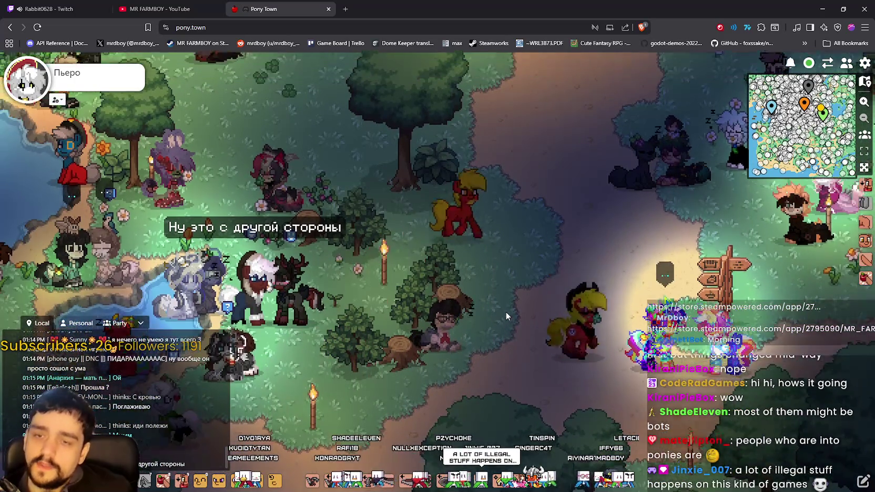
key(w)
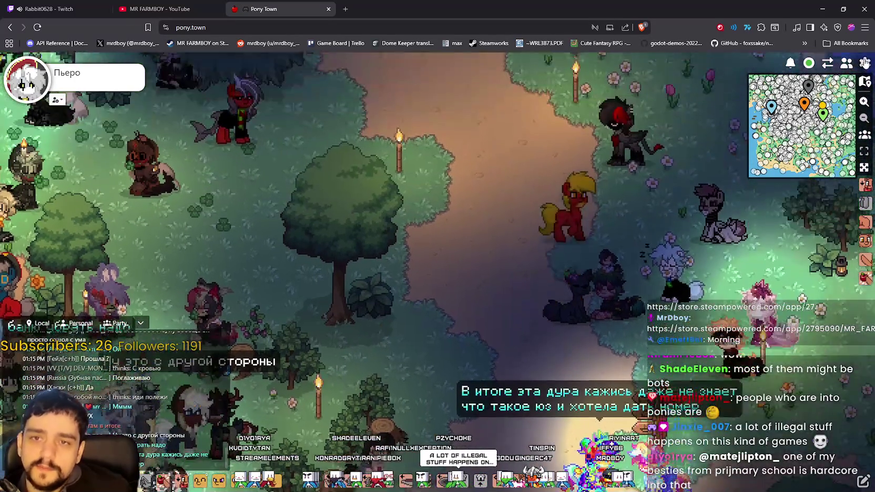
click(866, 63)
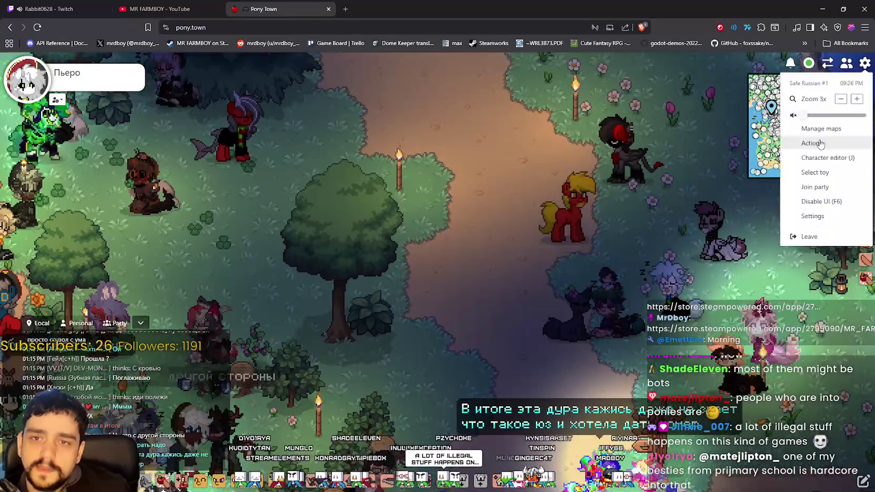
Zoom the game view out from 3x to 2x and walk the pony north over the wooden bridge
click(841, 99)
key(w)
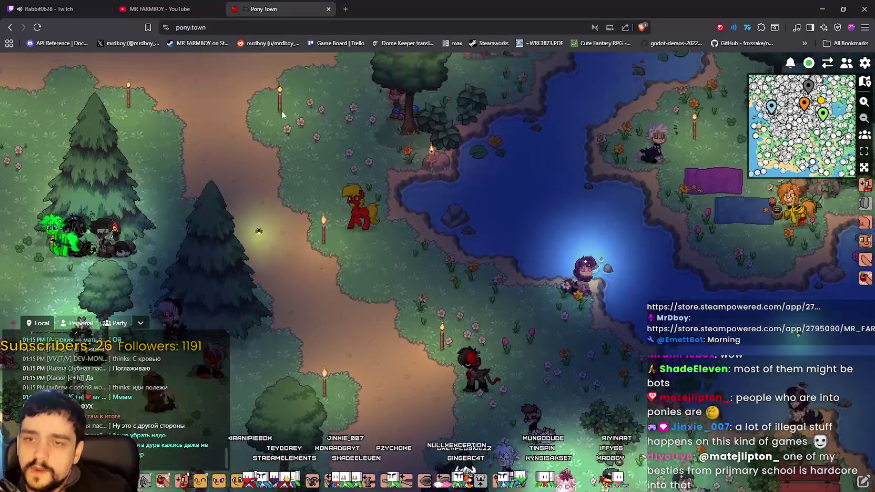
key(w)
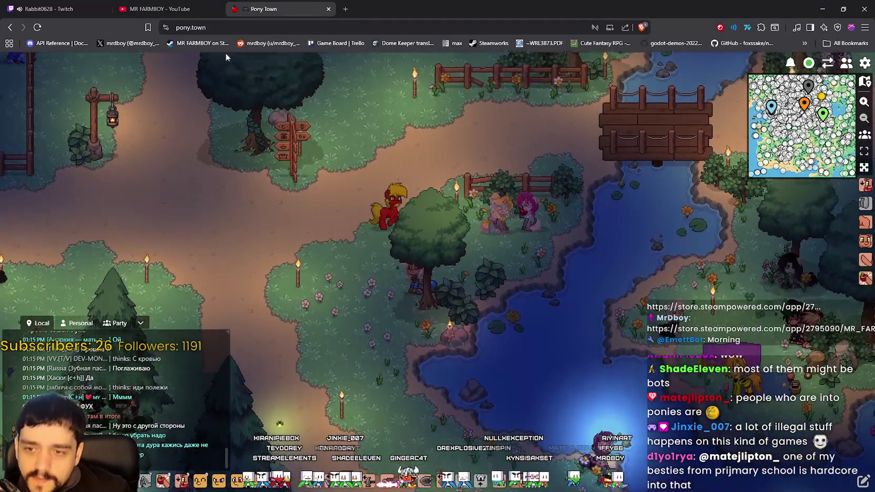
key(d)
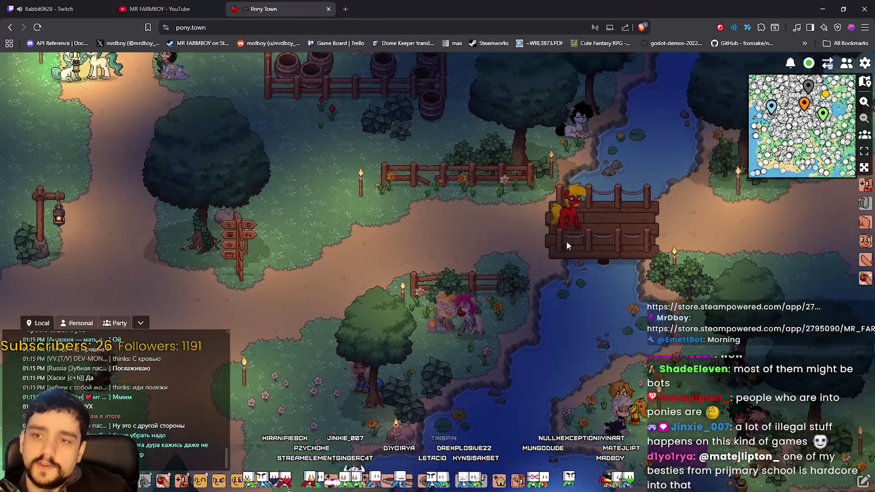
key(d)
key(s)
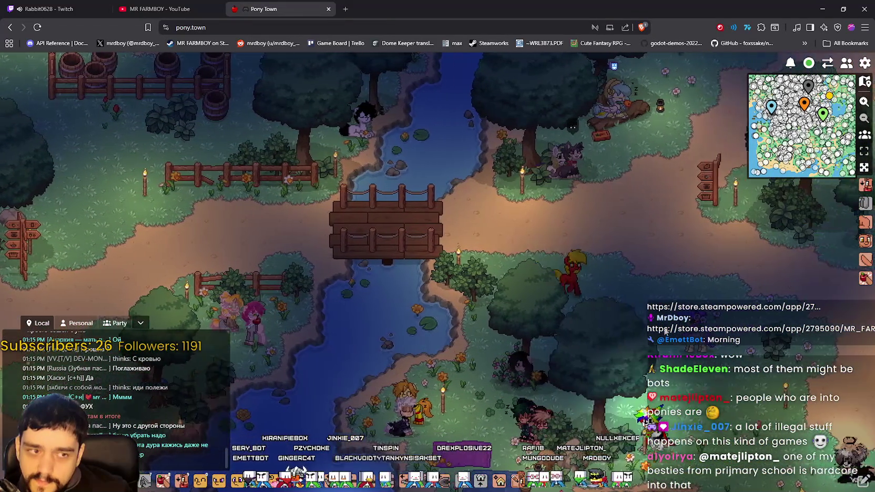
Walk the pony right along the grass and across the clearing past the blue cushion
key(d)
key(s)
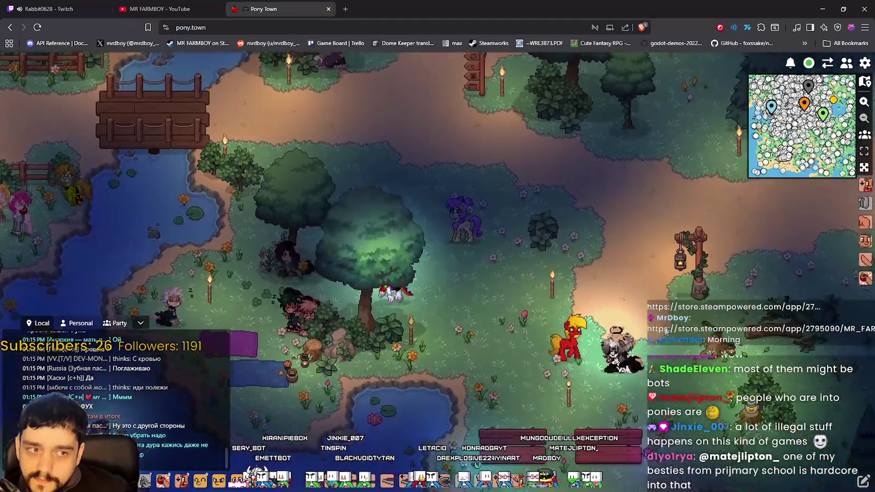
key(d)
key(s)
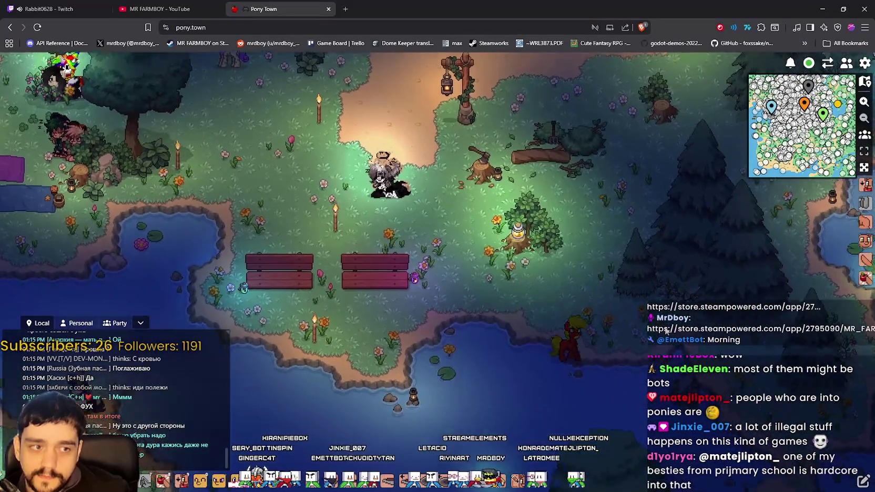
key(d)
key(s)
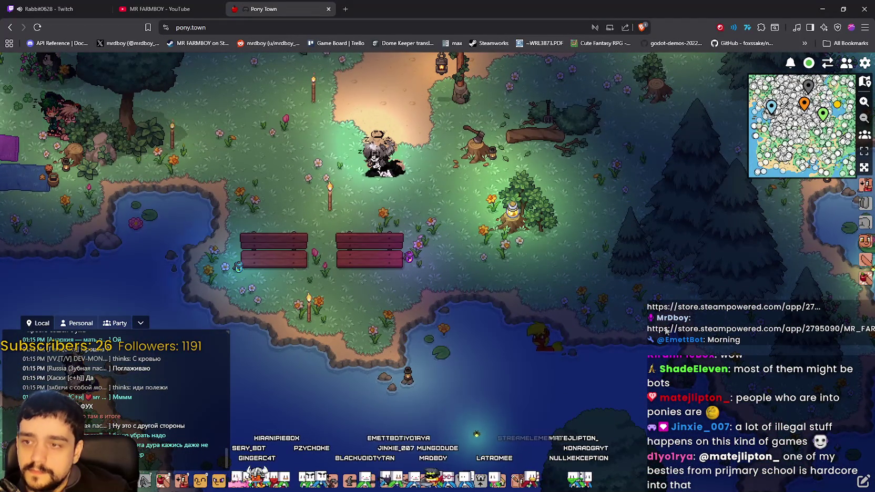
key(d)
key(w)
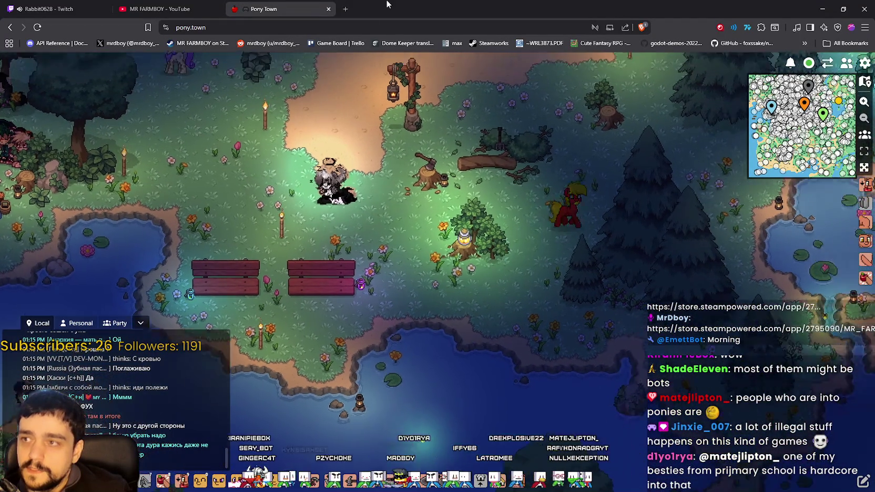
key(d)
key(w)
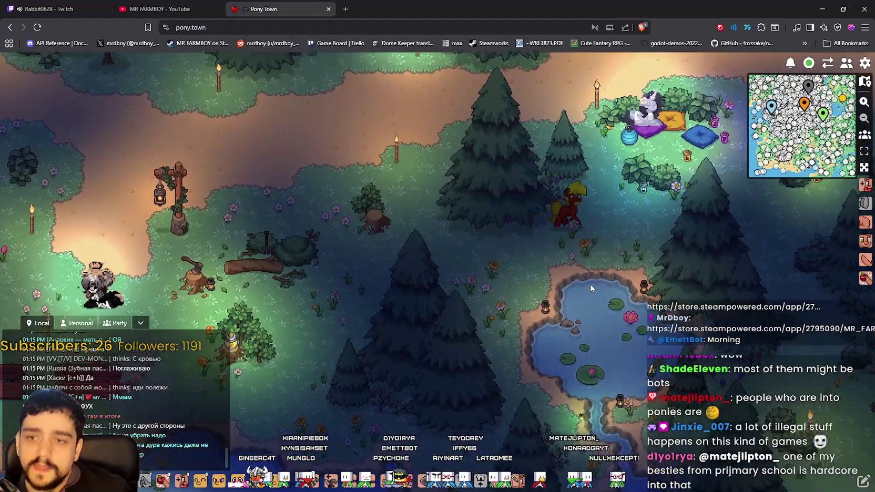
key(d)
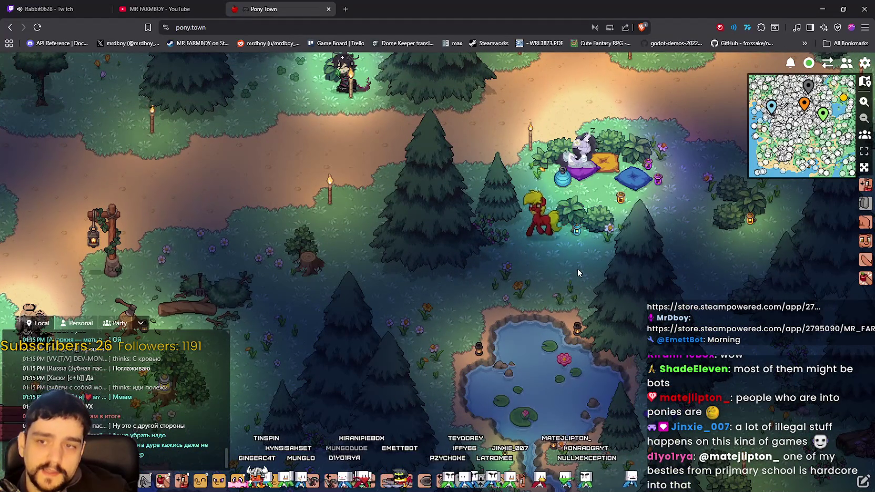
key(d)
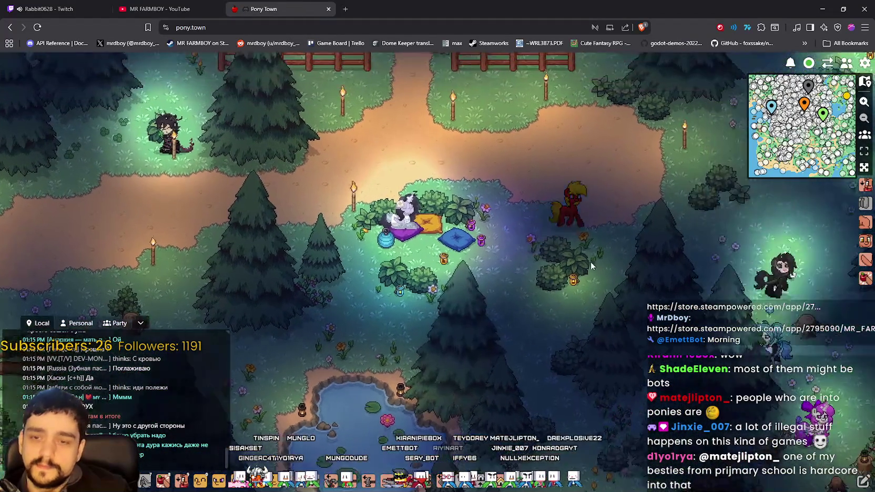
key(d)
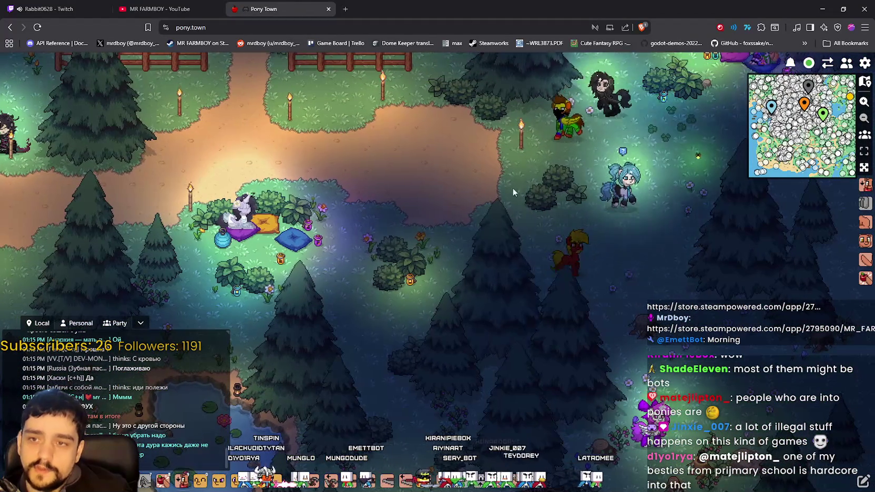
Walk the pony south through the dark pine forest toward the lakeshore
key(s)
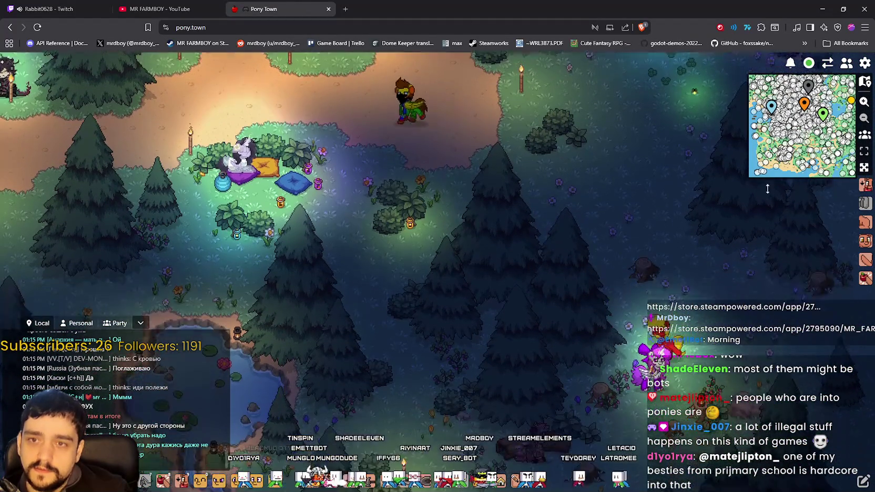
key(s)
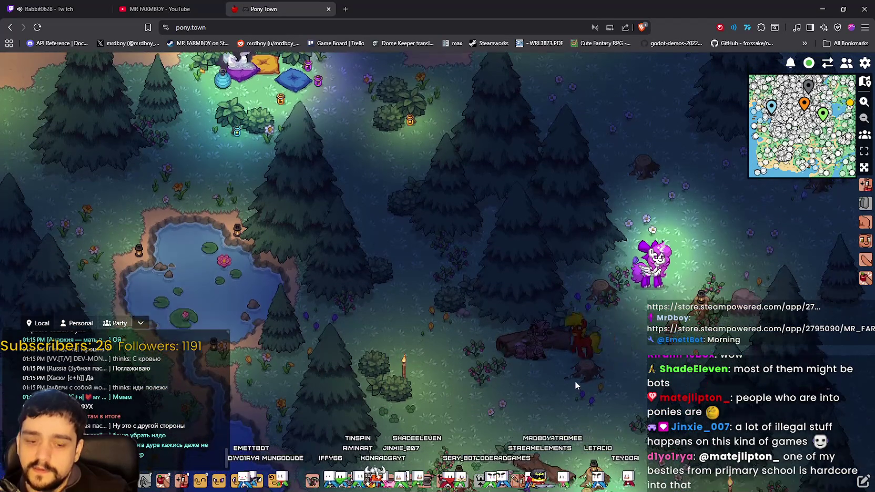
key(a)
key(s)
key(a)
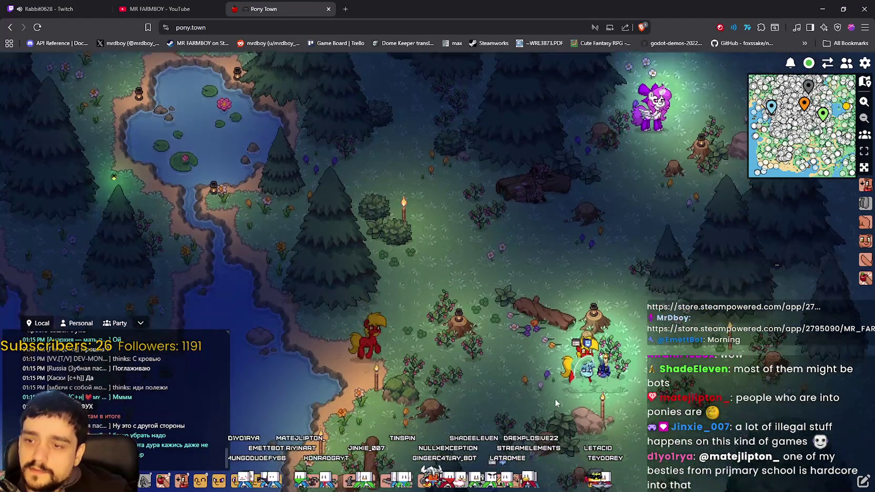
key(s)
key(d)
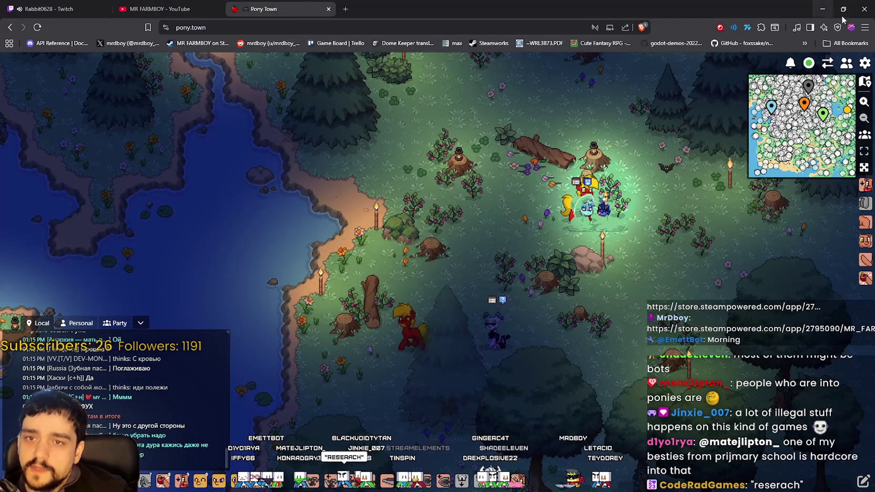
key(s)
key(a)
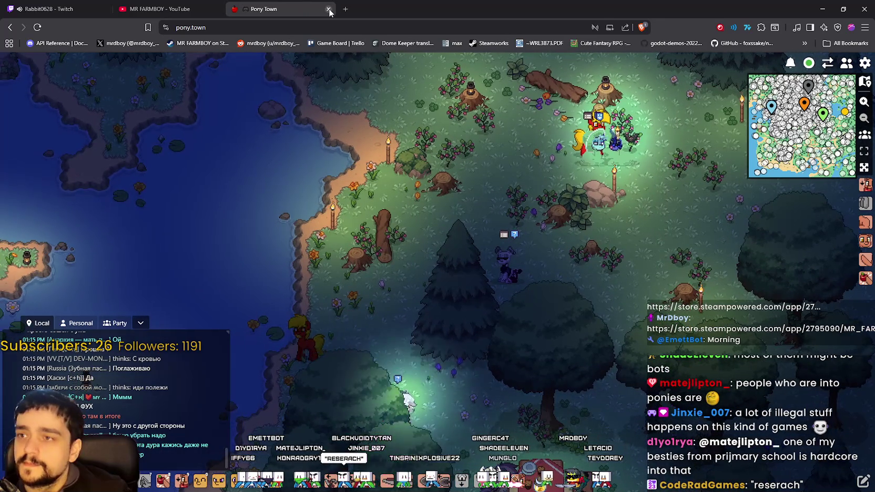
Close Pony Town, translate the Chinese Twitch chat line into English, then bring Steam forward
click(329, 10)
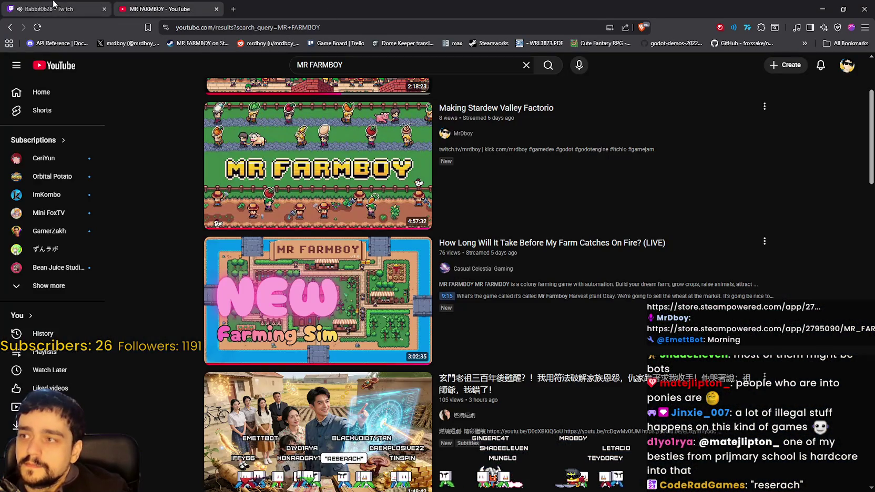
click(53, 6)
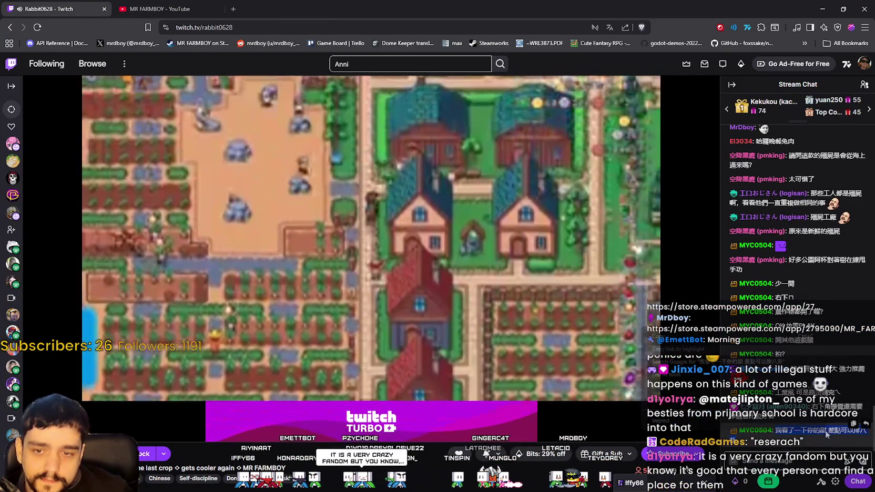
right_click(648, 334)
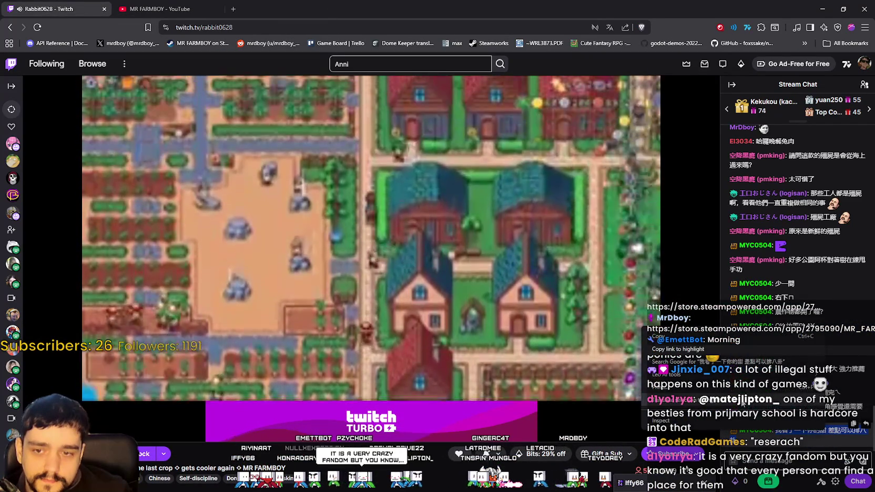
click(743, 404)
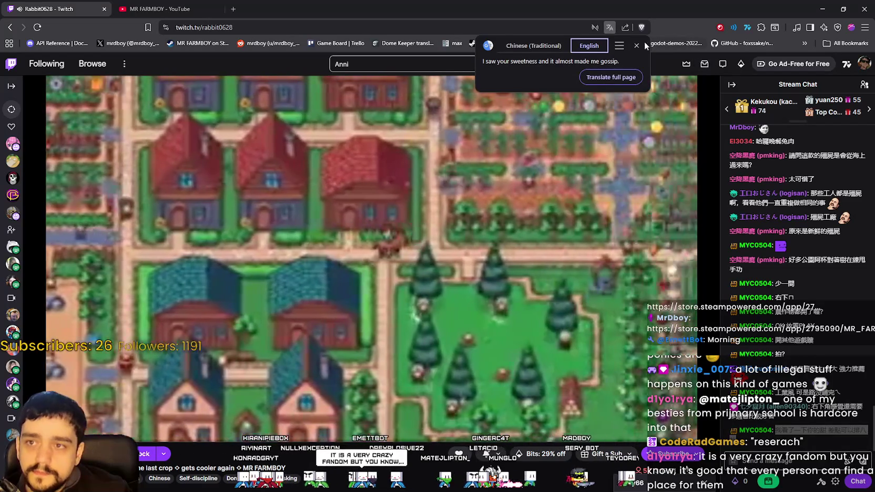
key(alt+Tab)
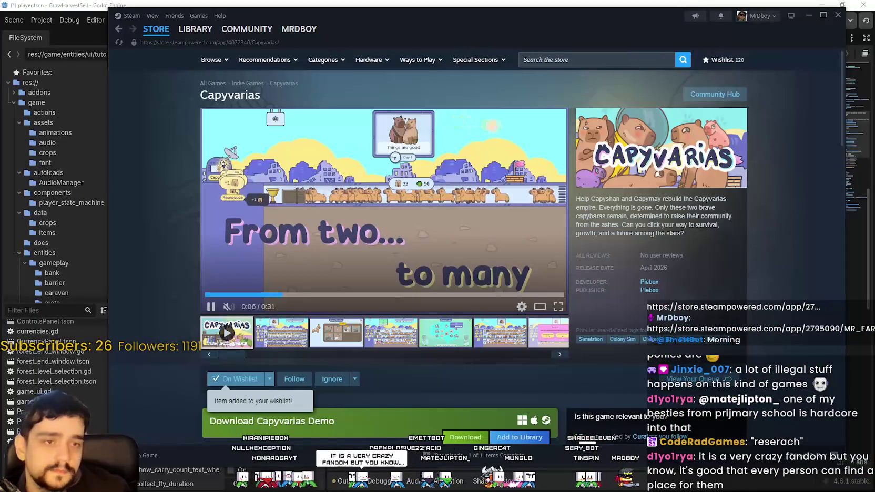
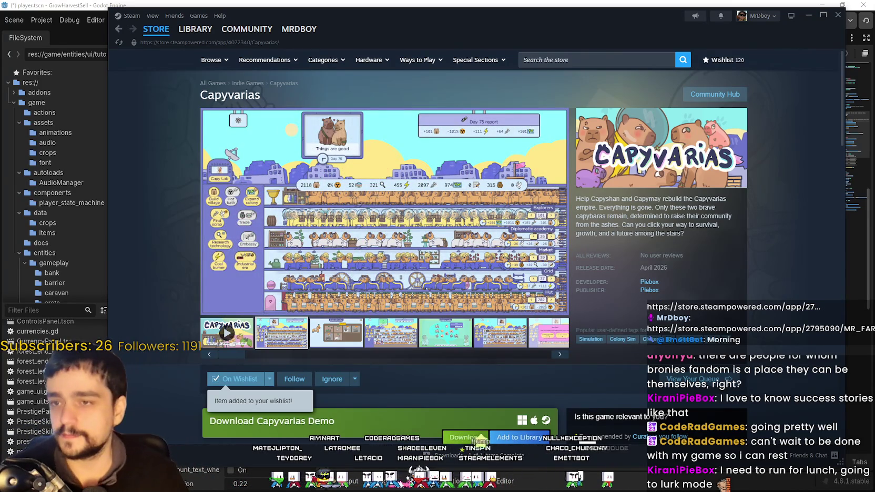
Search the Steam store for MR FARMBOY and open its first result's store page
click(545, 61)
text(MR FARMBOY)
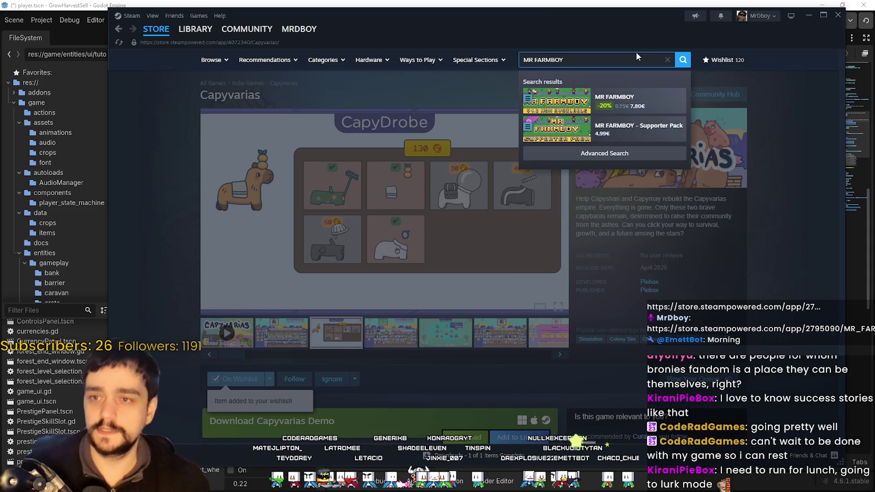
key(Down)
key(Return)
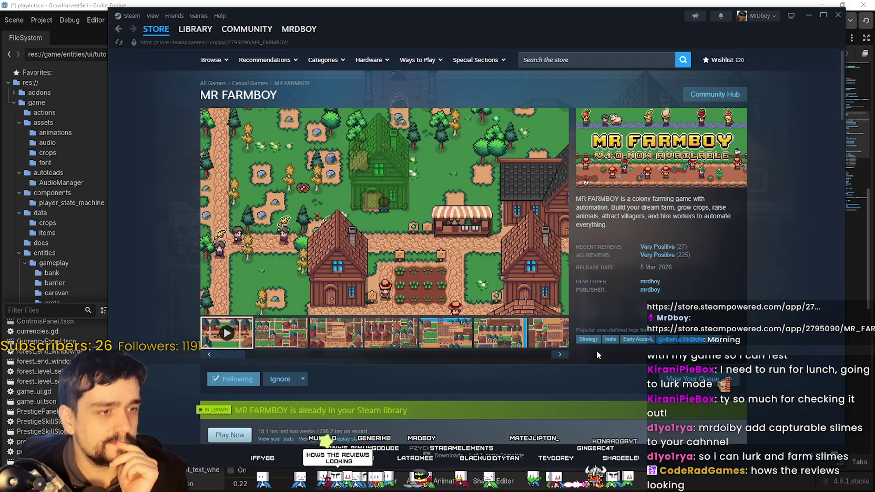
mouse_move(657, 255)
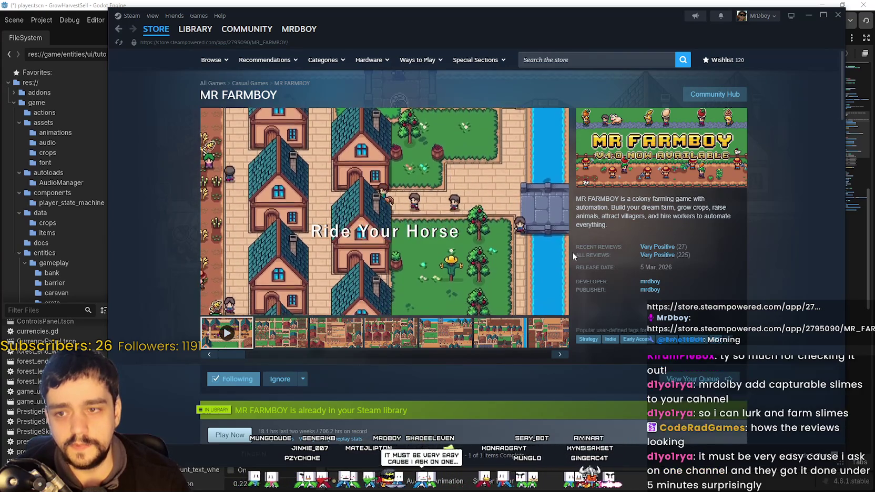
drag(579, 329, 739, 268)
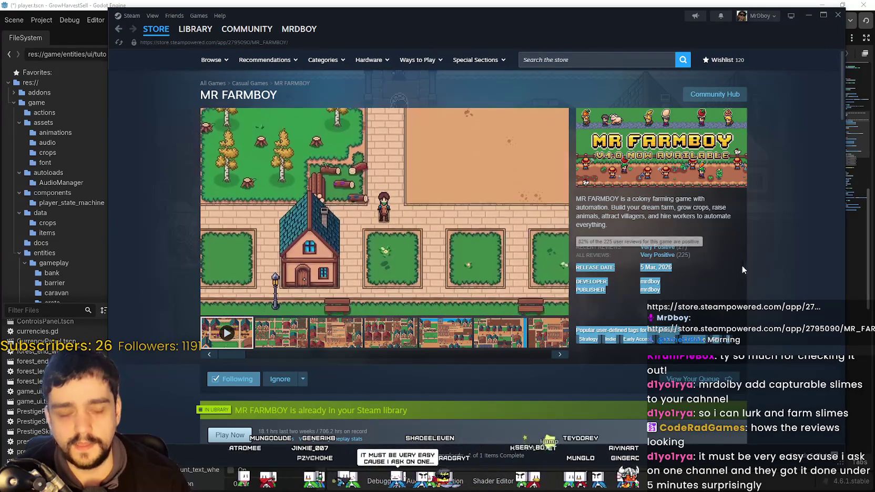
click(764, 279)
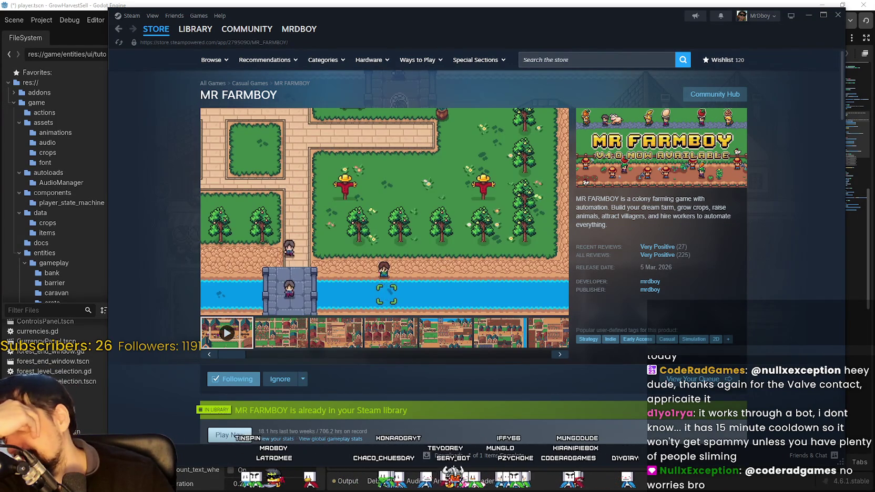
Dismiss the store search suggestions and open the Wishlist (120) from the navigation bar
click(592, 66)
click(709, 95)
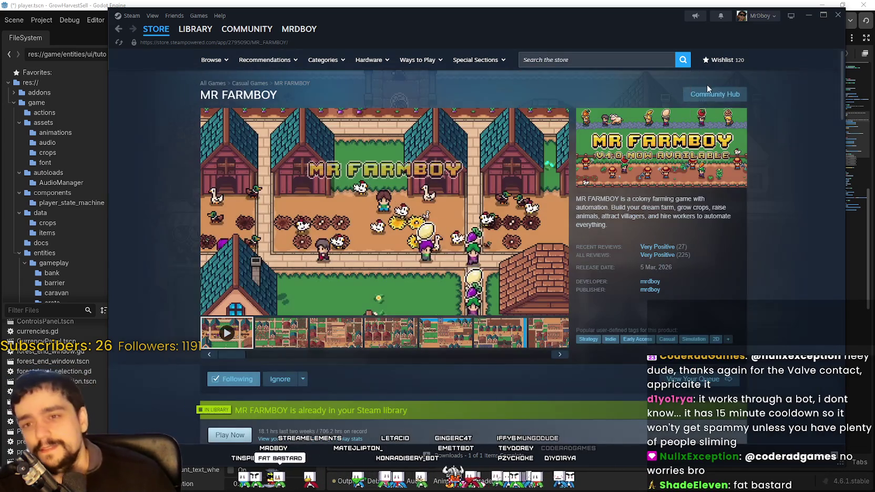
click(722, 60)
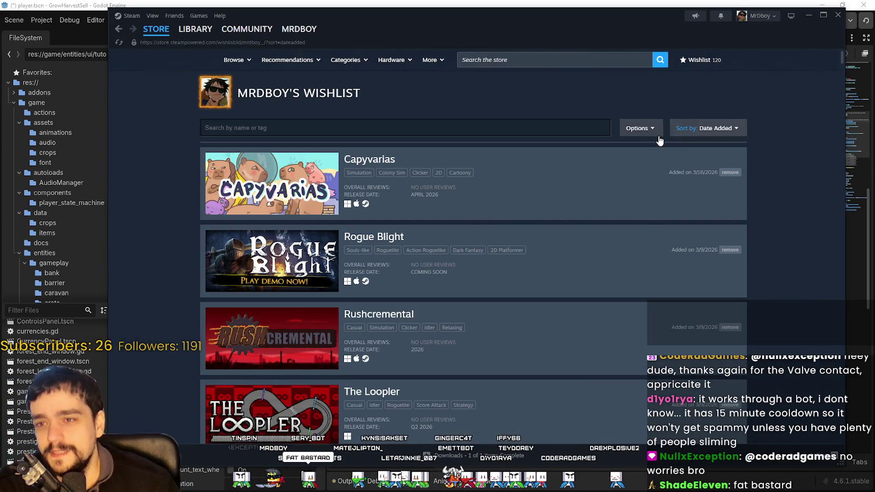
Keep the wishlist sorted by date added and open the Rogue Blight store page
click(736, 128)
click(472, 295)
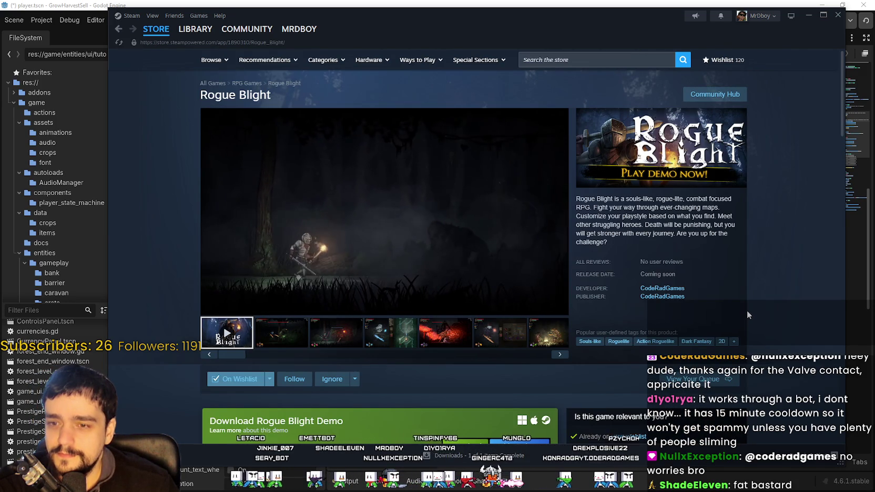
right_click(747, 311)
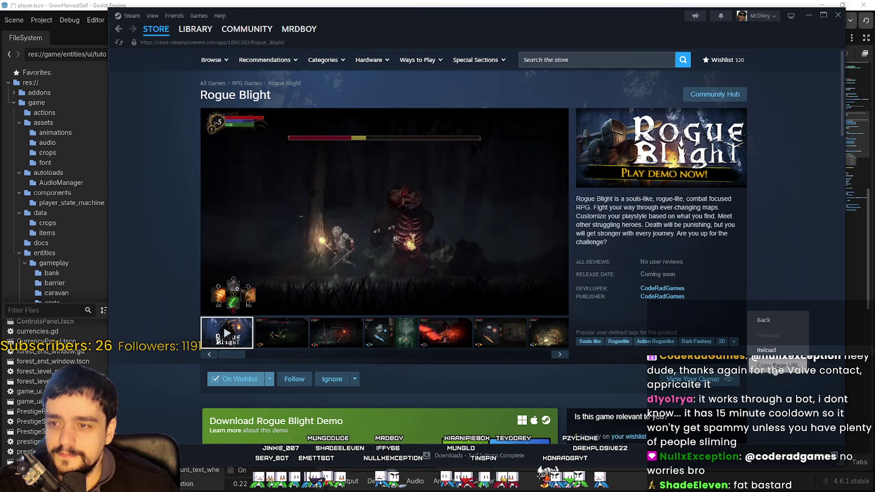
key(Escape)
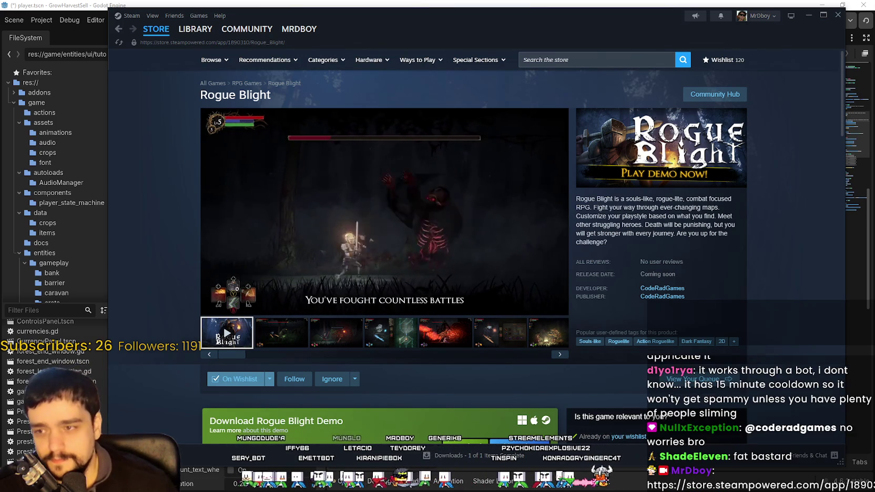
Scroll through the Rogue Blight store page details and back up, then switch to the browser
scroll(739, 276, down, 5)
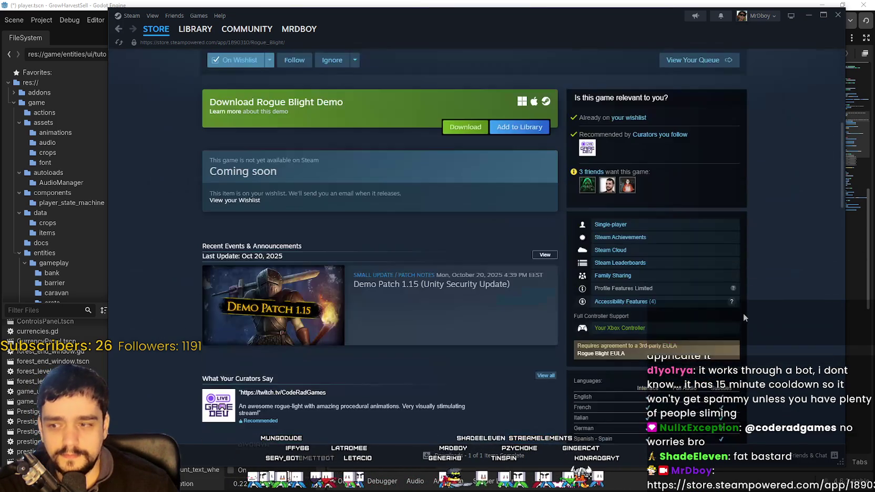
scroll(743, 313, down, 3)
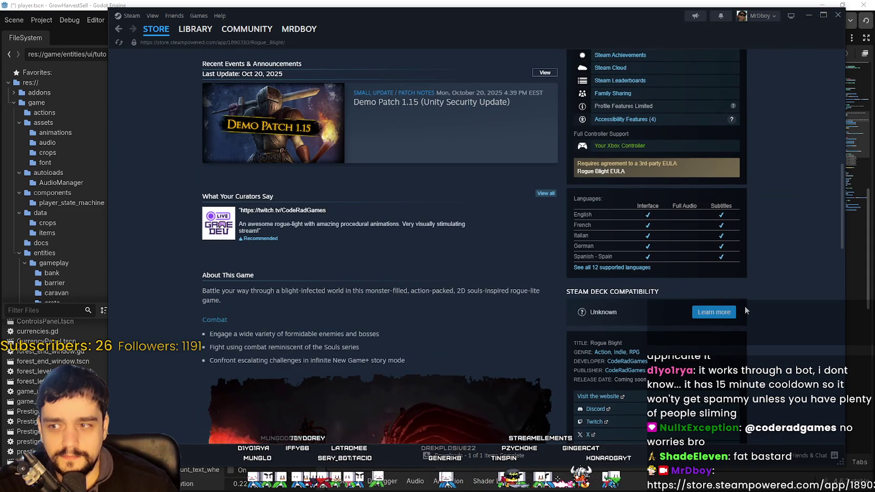
scroll(746, 311, down, 2)
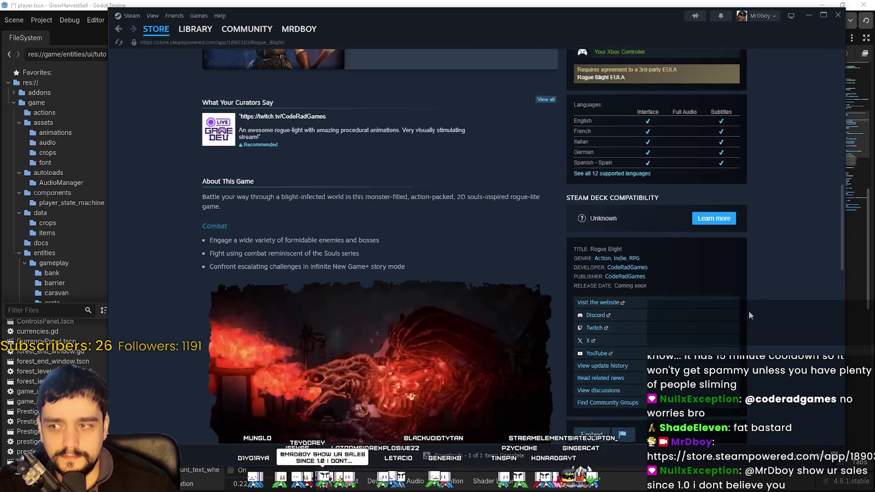
scroll(745, 310, down, 2)
scroll(518, 421, down, 5)
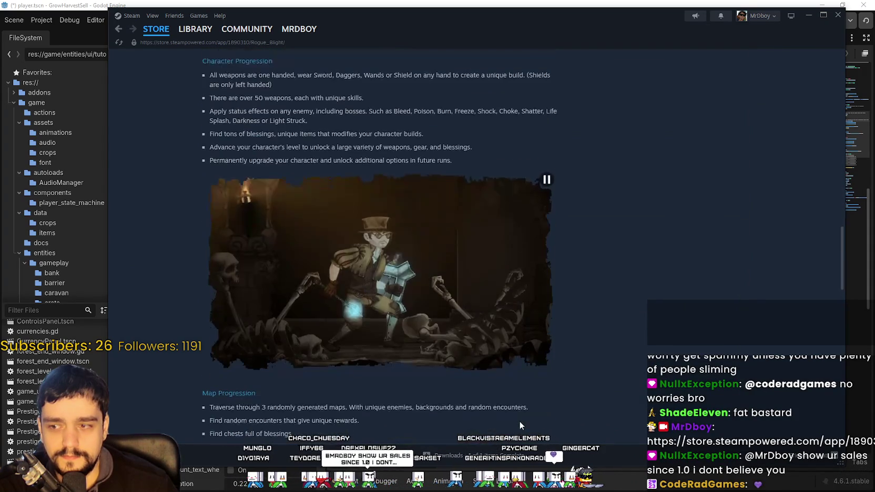
scroll(516, 420, down, 6)
scroll(517, 420, up, 4)
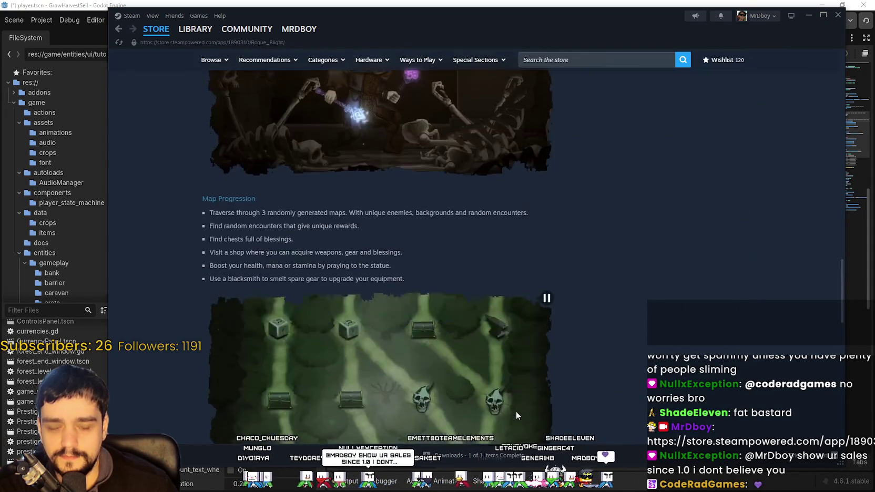
scroll(516, 412, up, 15)
scroll(508, 412, up, 5)
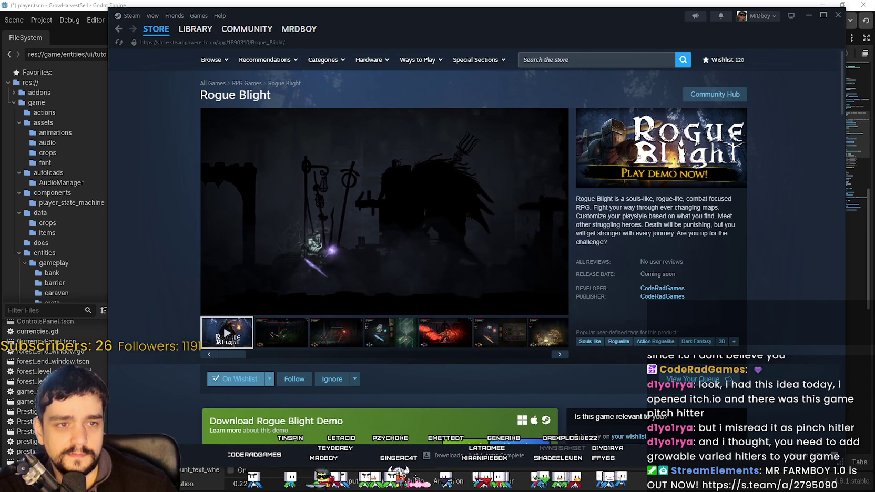
key(alt+Tab)
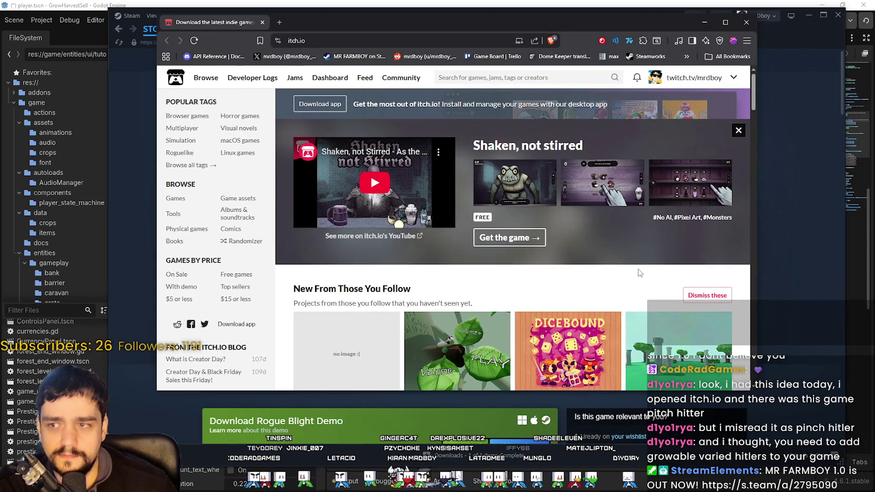
Browse the itch.io homepage and open the top game assets listing
scroll(639, 272, down, 5)
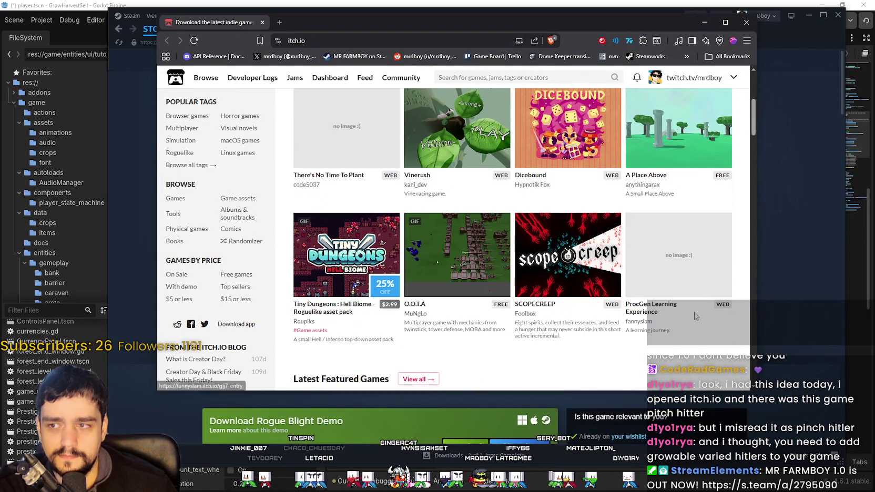
scroll(696, 316, down, 1)
scroll(689, 363, down, 2)
scroll(689, 363, up, 6)
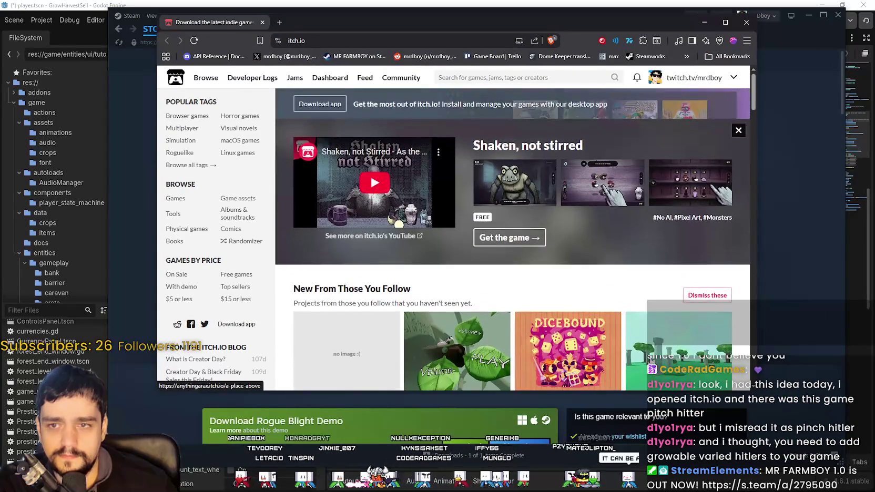
scroll(636, 356, down, 6)
scroll(636, 356, down, 2)
scroll(635, 356, down, 6)
scroll(631, 351, up, 7)
scroll(630, 350, up, 7)
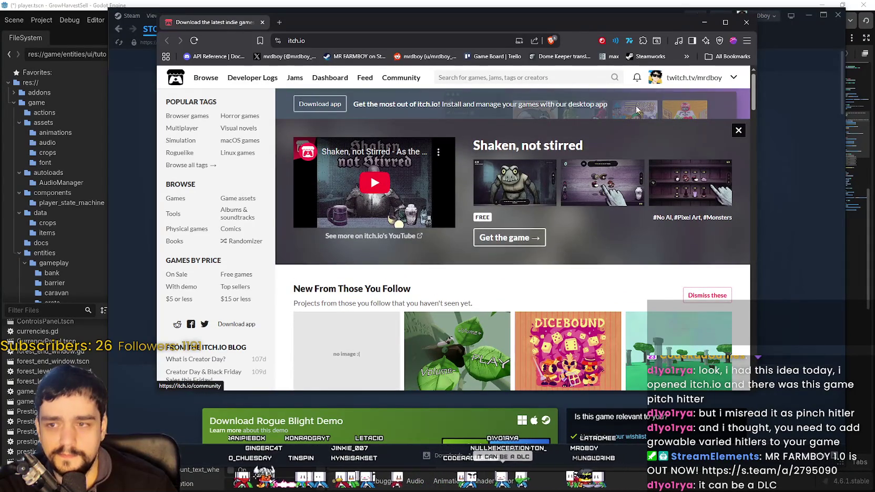
scroll(509, 276, down, 3)
scroll(421, 210, up, 2)
mouse_move(205, 88)
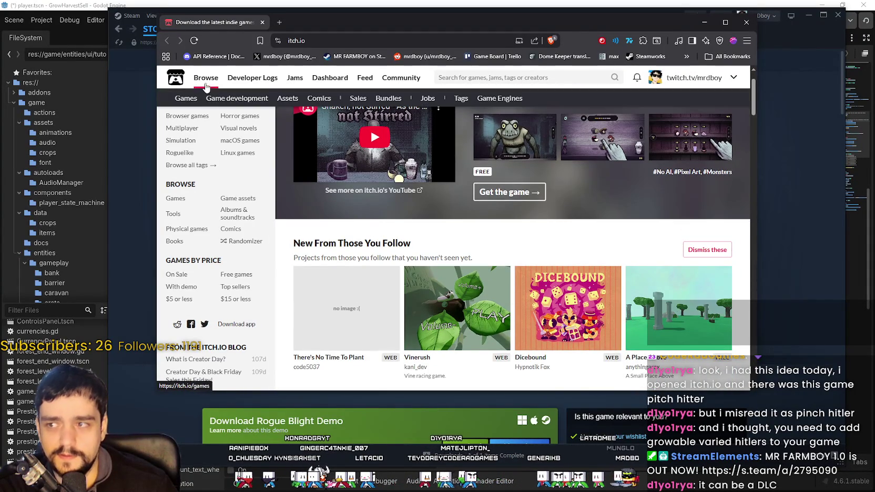
click(287, 99)
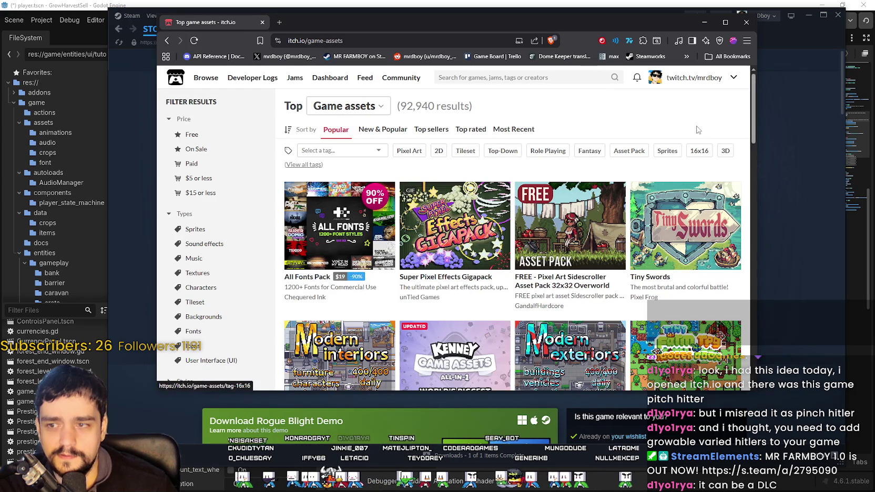
Return to Latest Featured Games on the homepage and open the Pinch Hitters game page
mouse_move(753, 114)
mouse_down()
mouse_move(750, 158)
mouse_move(193, 64)
mouse_up()
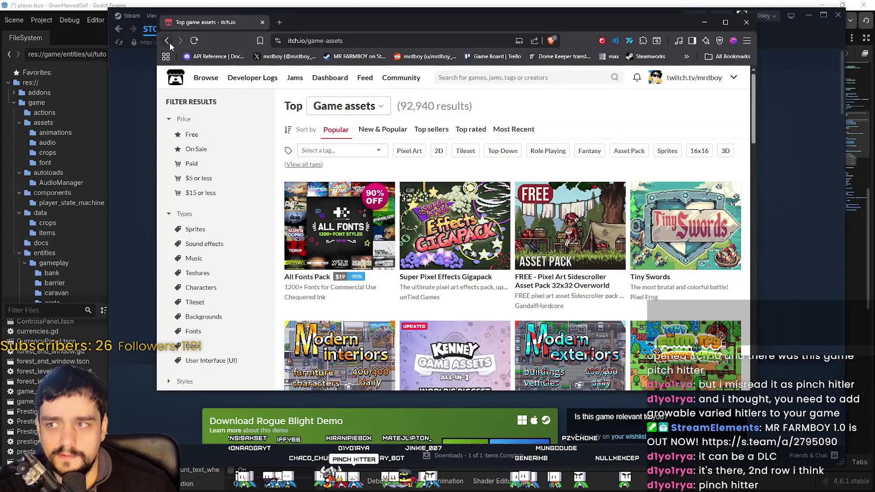
scroll(313, 351, down, 4)
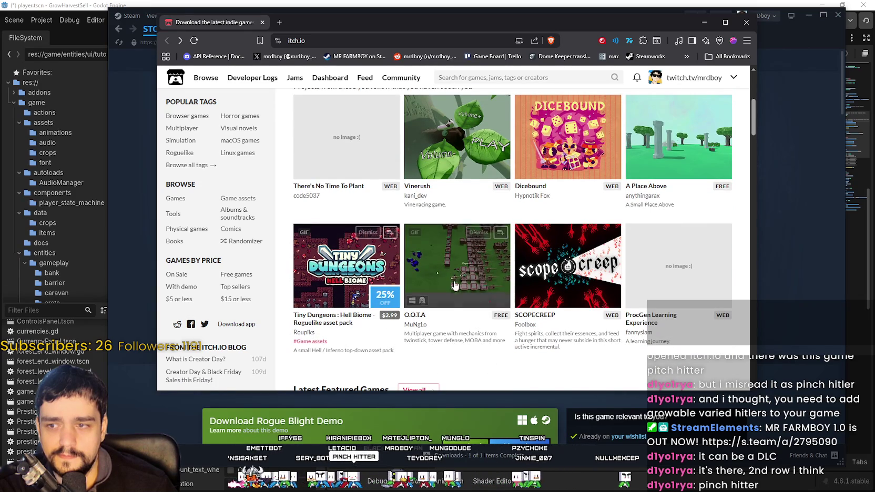
mouse_move(461, 259)
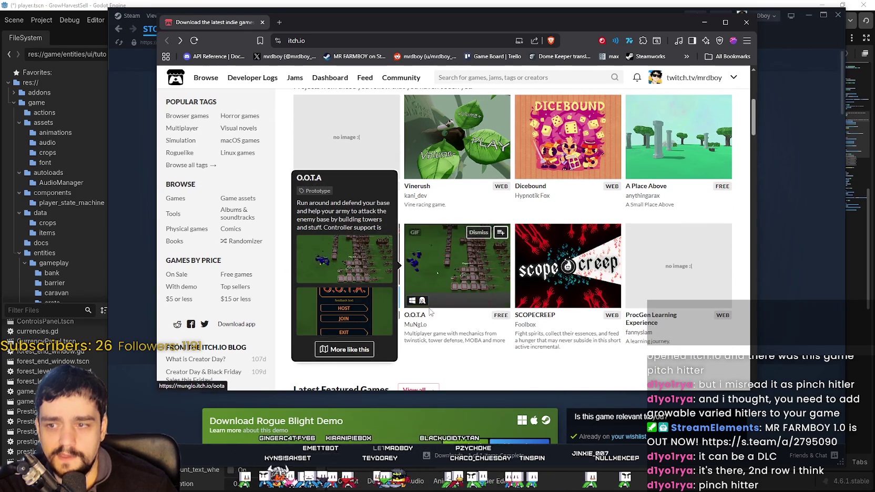
scroll(657, 345, down, 3)
scroll(658, 345, down, 3)
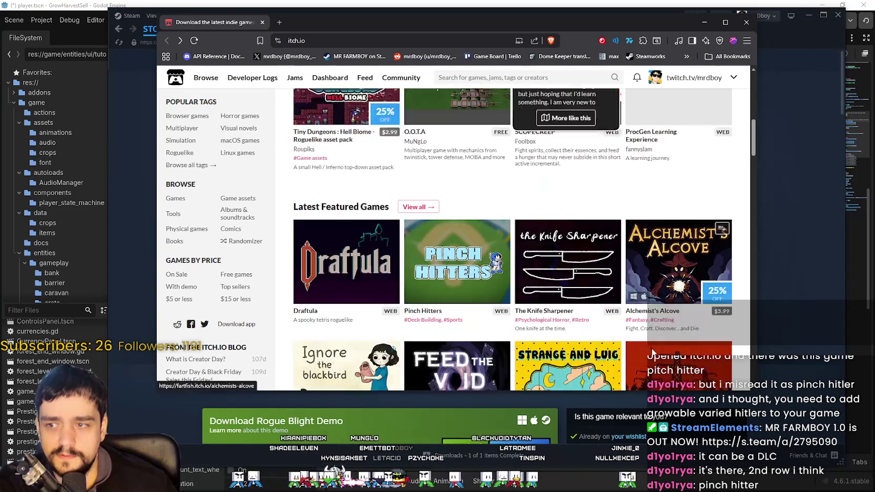
click(463, 153)
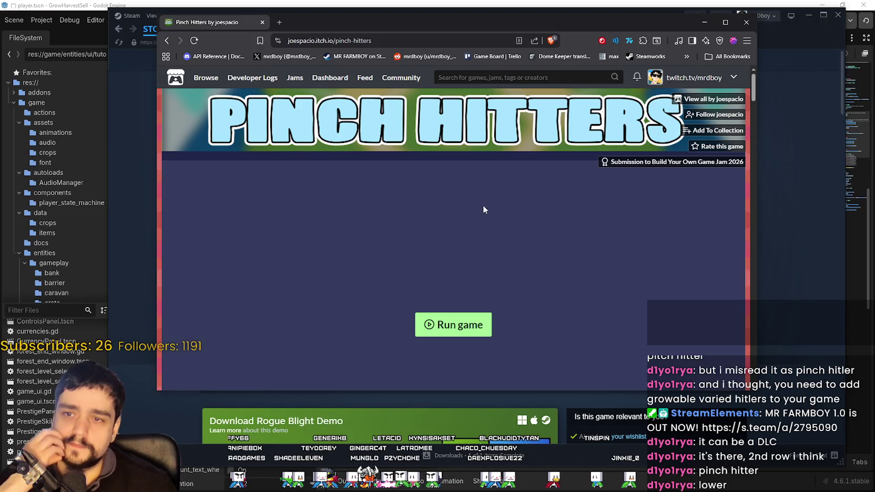
Scroll the Pinch Hitters page and launch the browser game with Run game
scroll(483, 205, down, 5)
scroll(514, 245, down, 10)
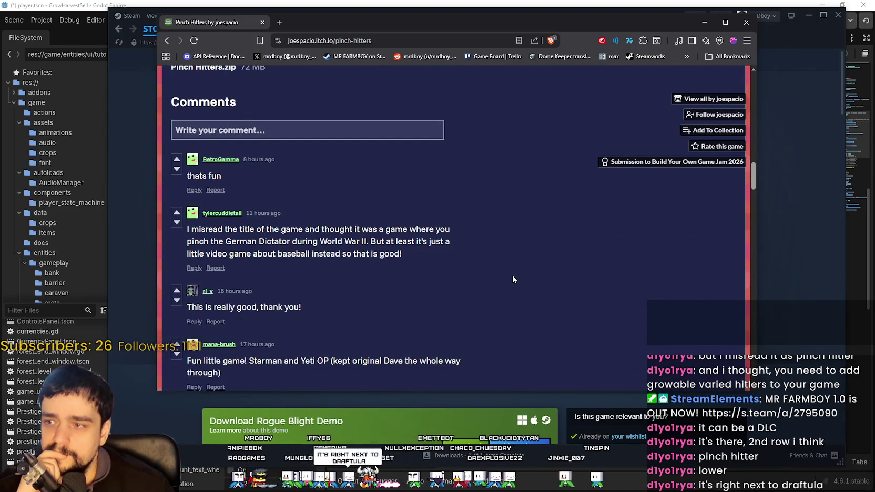
scroll(513, 279, down, 8)
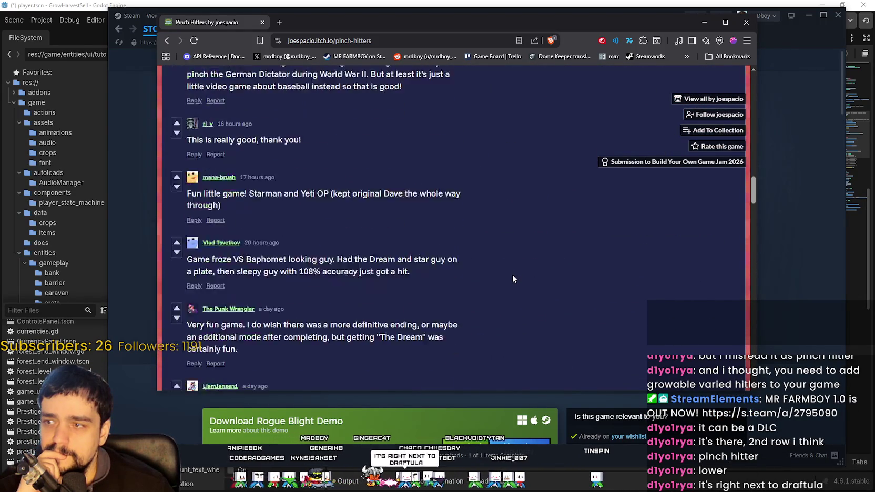
scroll(514, 279, down, 15)
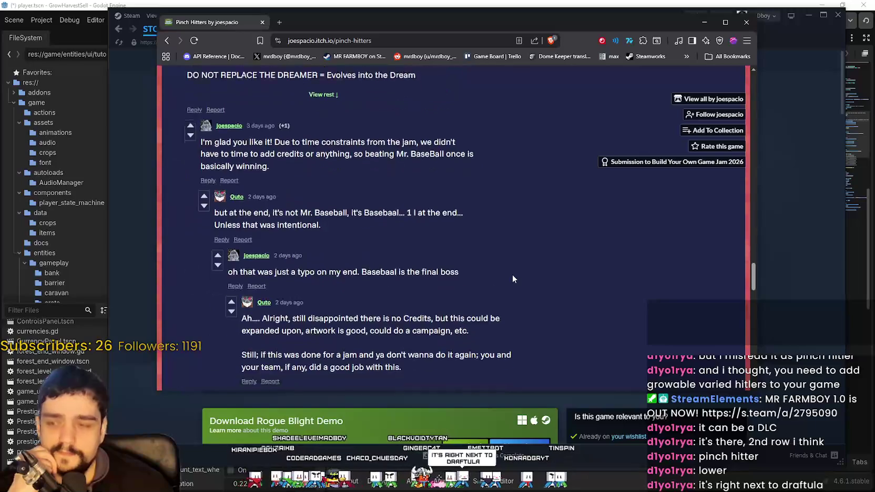
drag(753, 291, 784, 58)
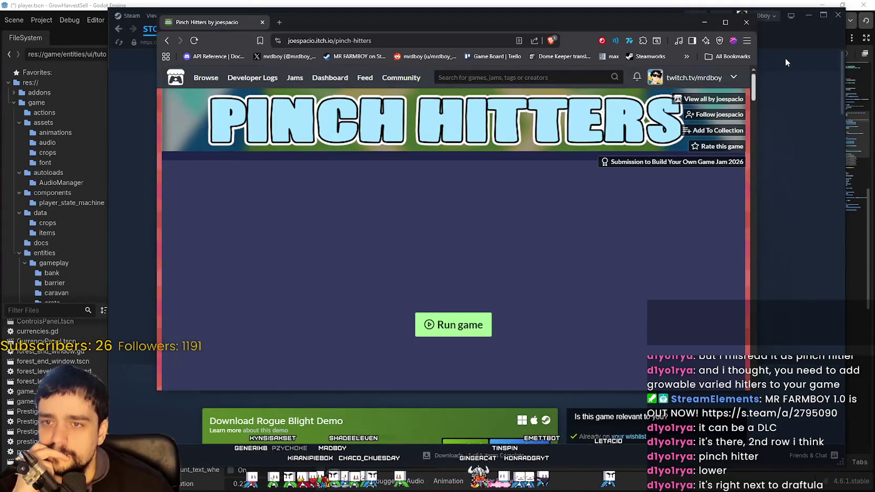
scroll(462, 266, down, 2)
scroll(461, 258, up, 1)
scroll(464, 282, down, 2)
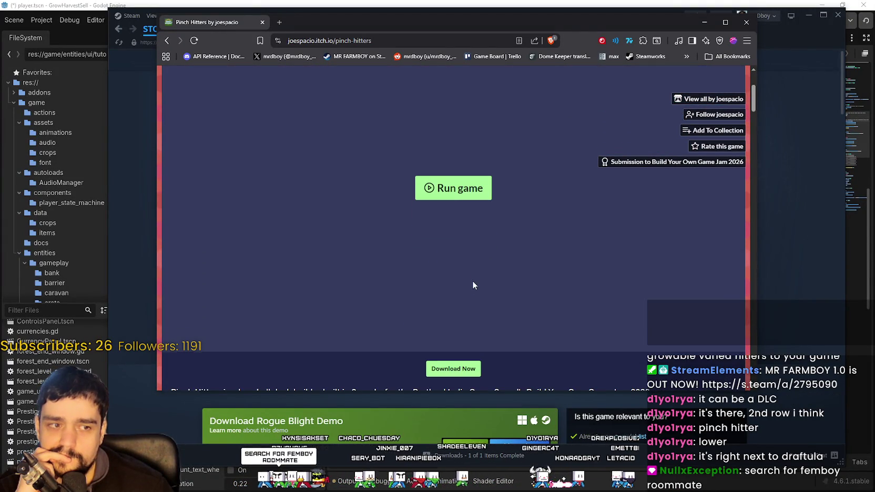
click(454, 188)
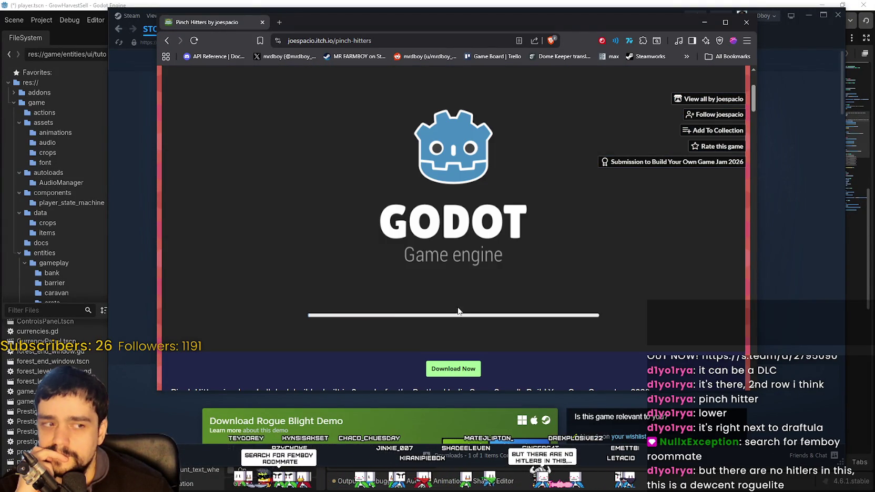
Start a Pinch Hitters match and send The Veteran up to bat
scroll(610, 294, up, 2)
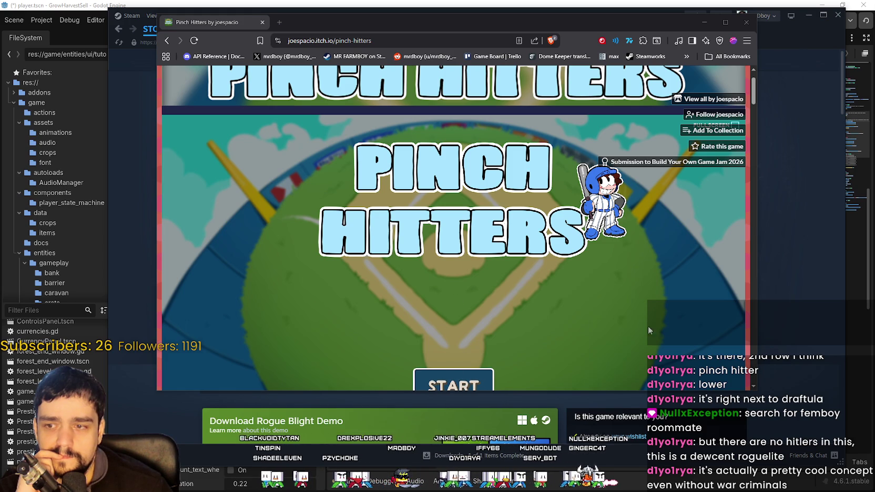
click(476, 374)
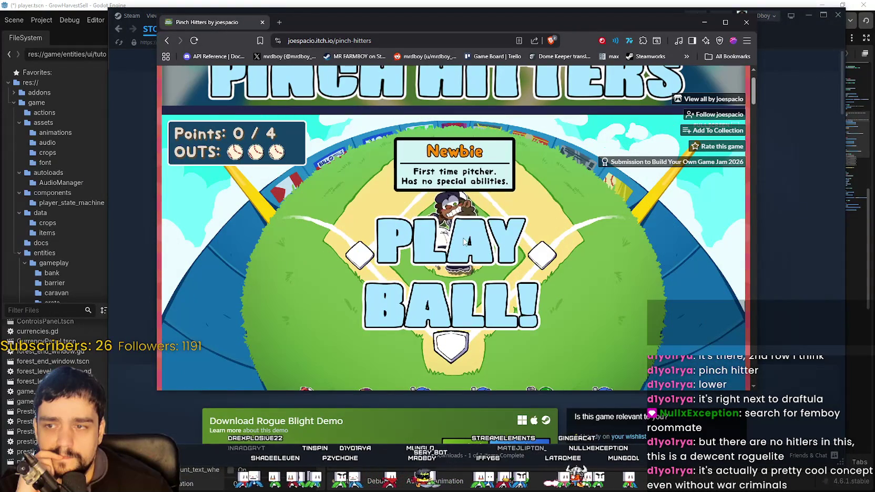
mouse_move(441, 266)
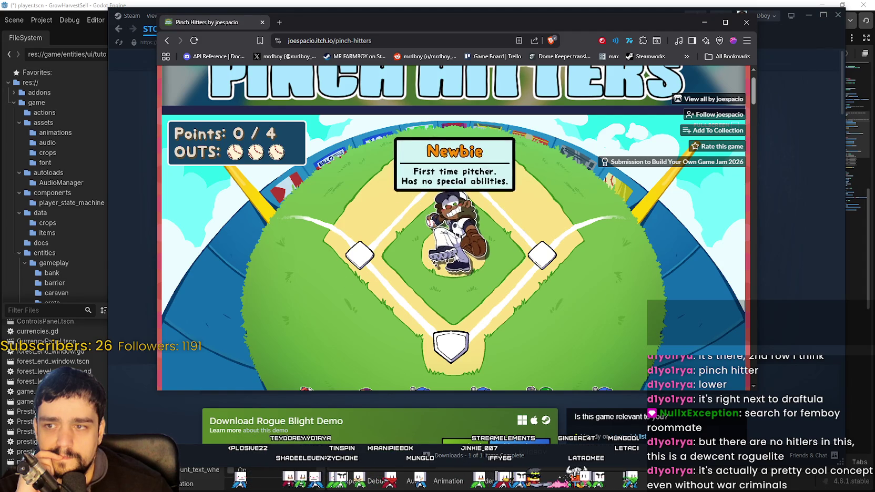
drag(754, 392, 732, 445)
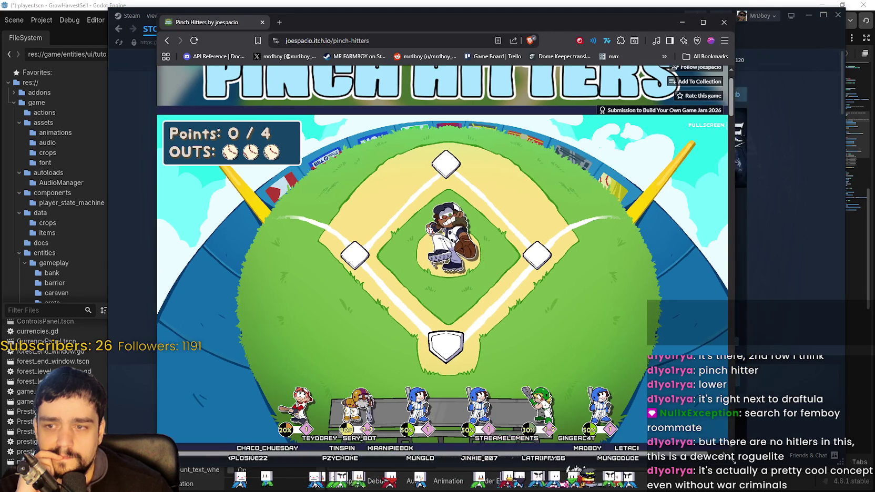
mouse_move(357, 413)
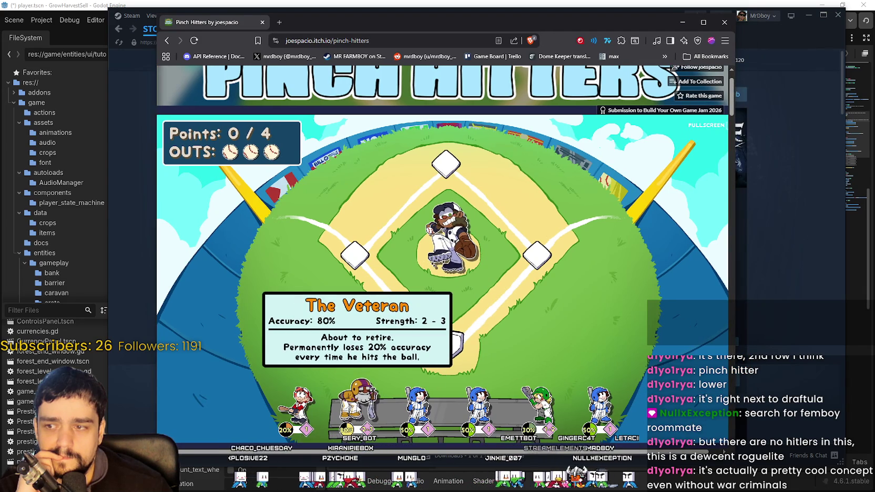
click(357, 405)
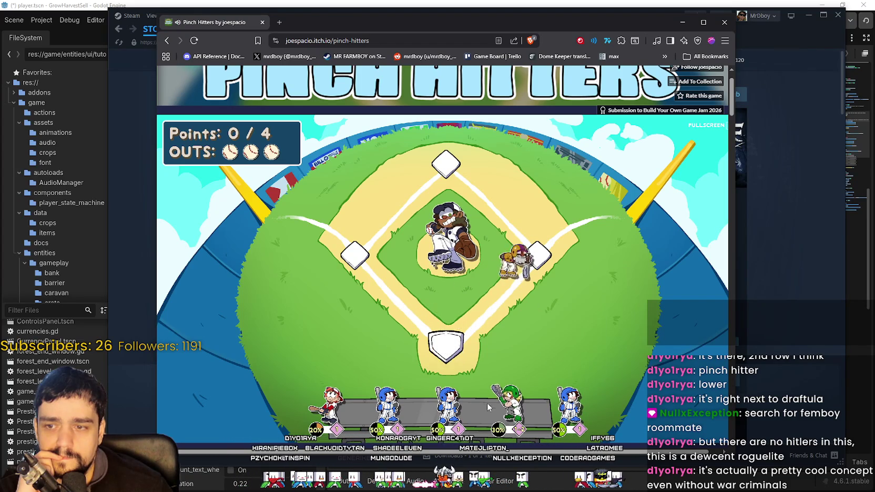
click(168, 41)
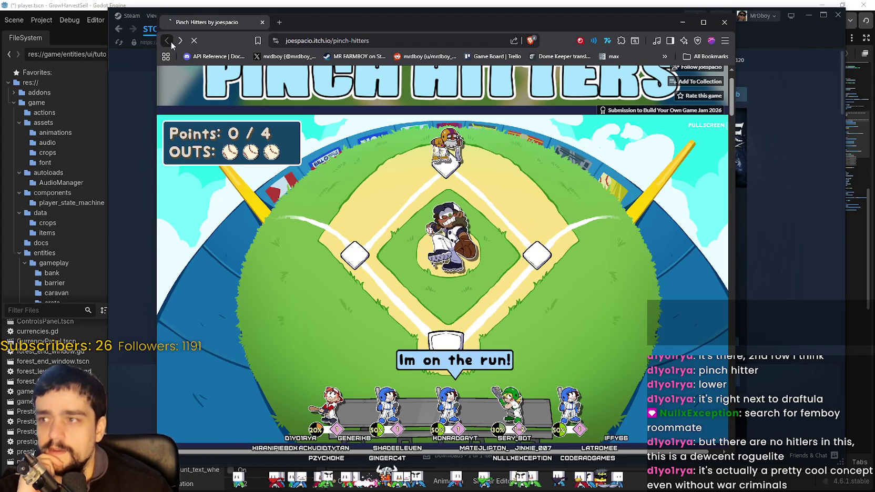
Browse itch.io's Popular game assets listing and open the Super Pixel Effects Gigapack page
scroll(455, 298, up, 3)
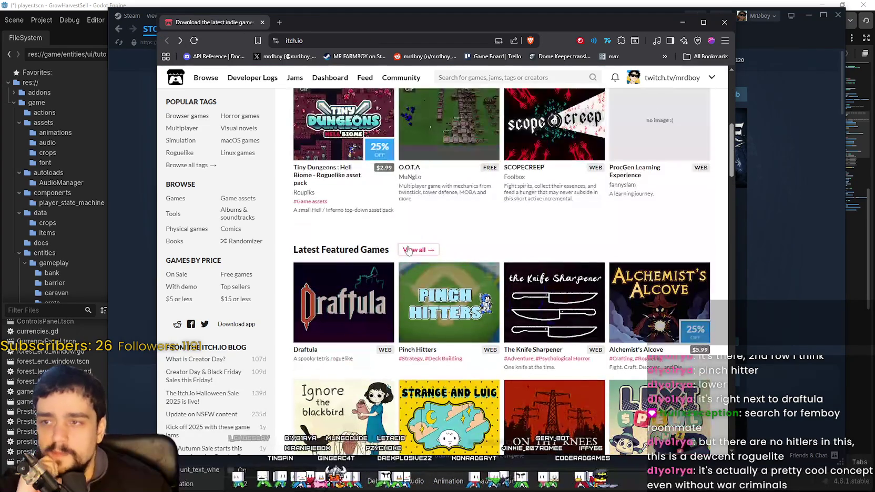
mouse_move(249, 101)
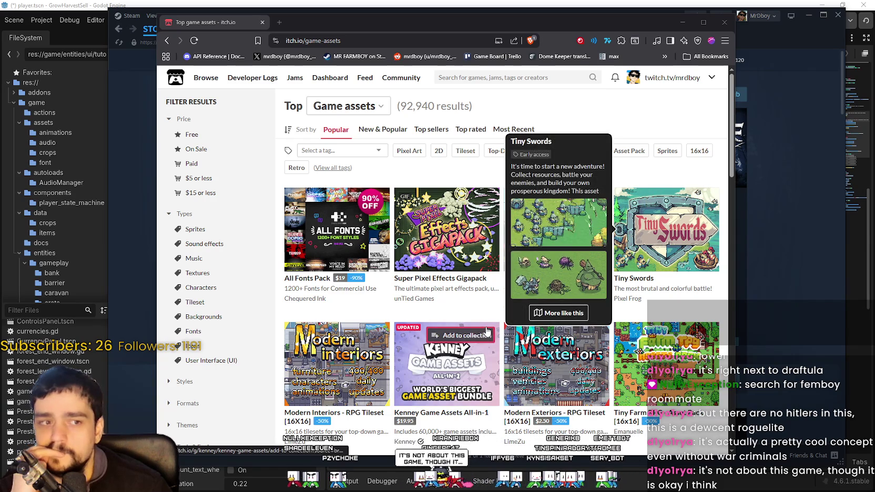
mouse_move(488, 332)
scroll(488, 331, down, 5)
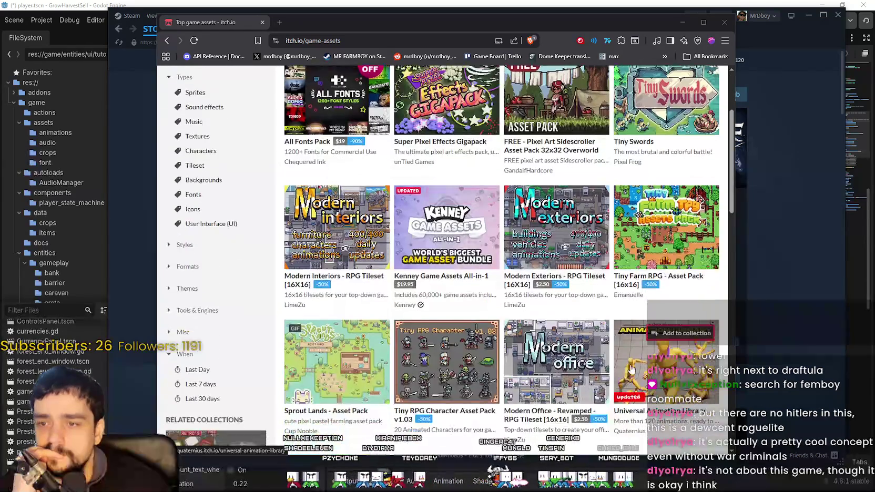
scroll(583, 335, down, 5)
scroll(582, 335, up, 2)
scroll(593, 372, up, 8)
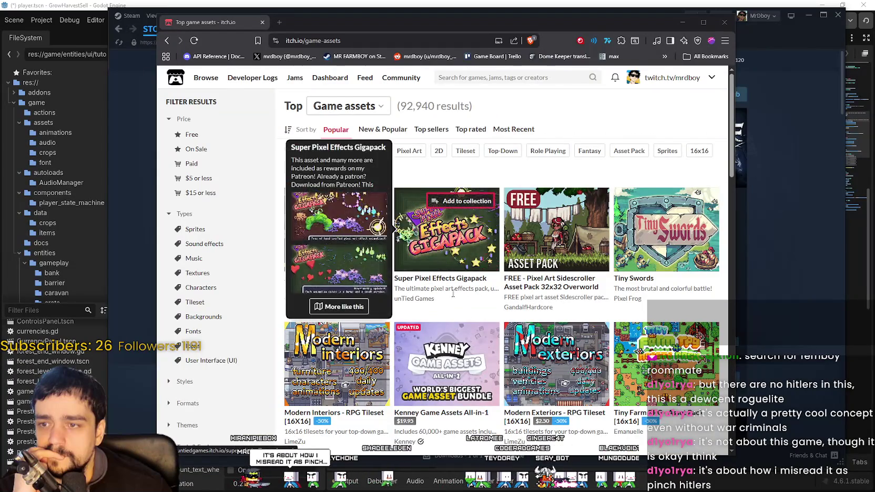
scroll(478, 334, down, 7)
scroll(479, 334, up, 3)
scroll(479, 334, down, 6)
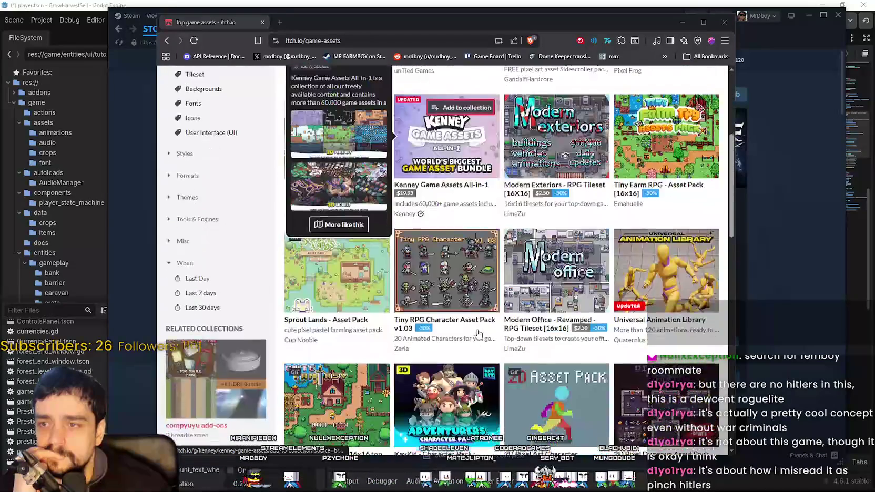
scroll(479, 334, down, 7)
scroll(465, 258, up, 16)
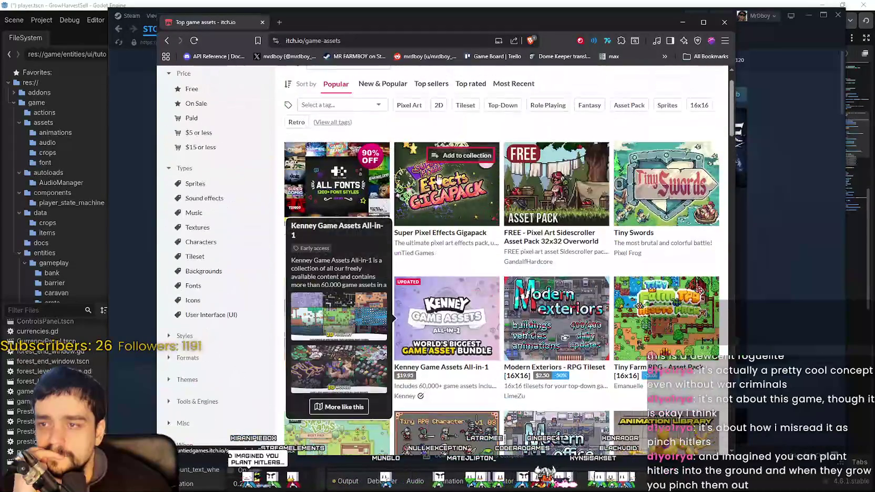
click(464, 258)
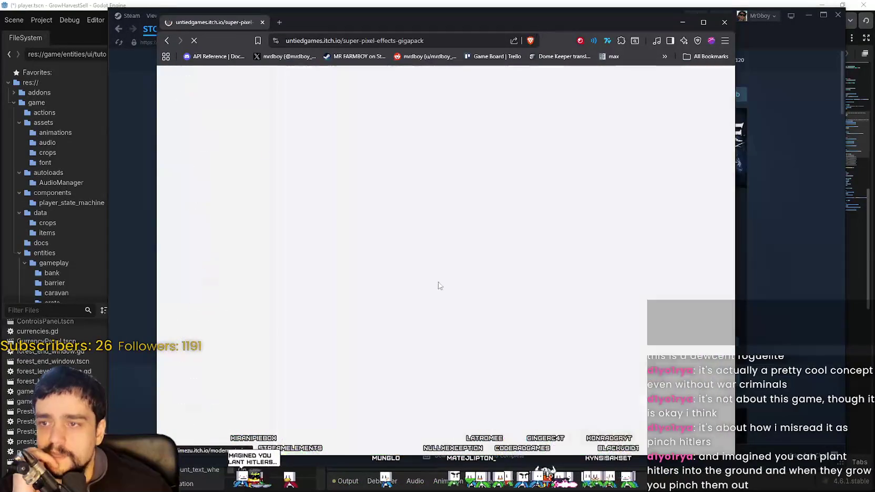
Review the Gigapack previews, included files and download options, then close the browser window
scroll(488, 322, down, 4)
scroll(488, 323, down, 4)
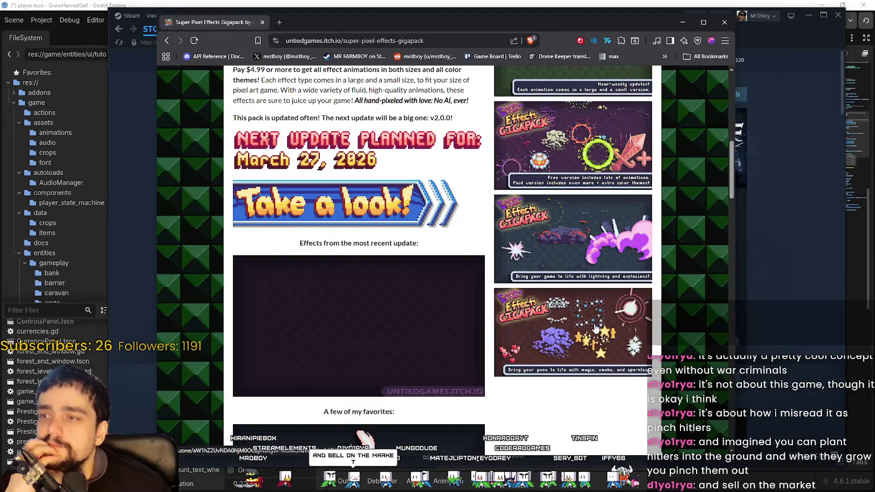
scroll(605, 326, down, 3)
scroll(584, 321, up, 4)
scroll(579, 318, down, 4)
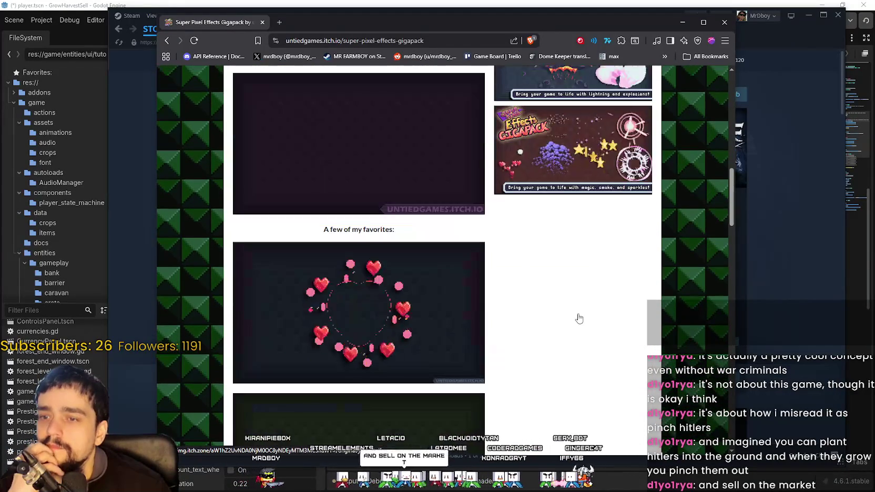
scroll(579, 318, up, 3)
scroll(579, 314, up, 1)
scroll(575, 318, down, 6)
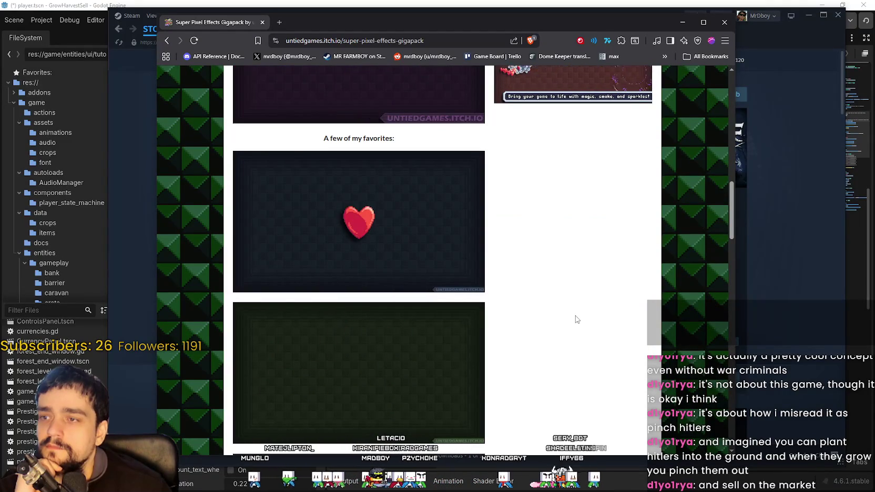
scroll(577, 319, down, 8)
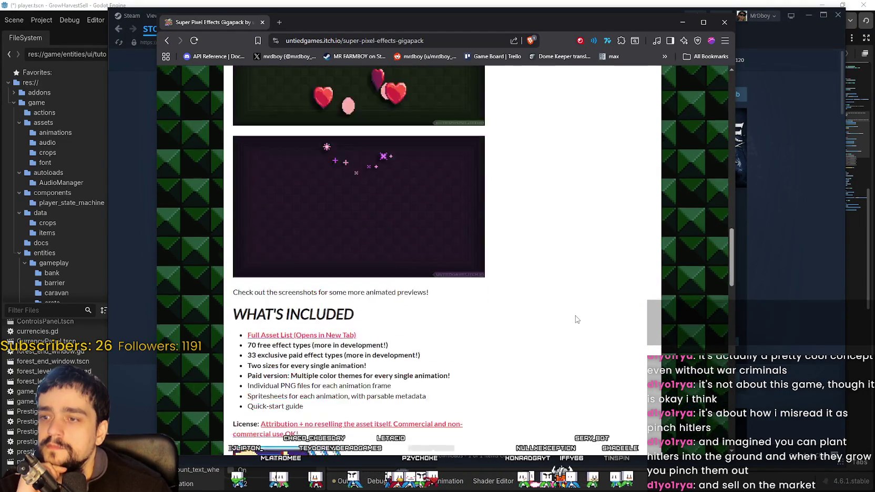
scroll(576, 319, down, 7)
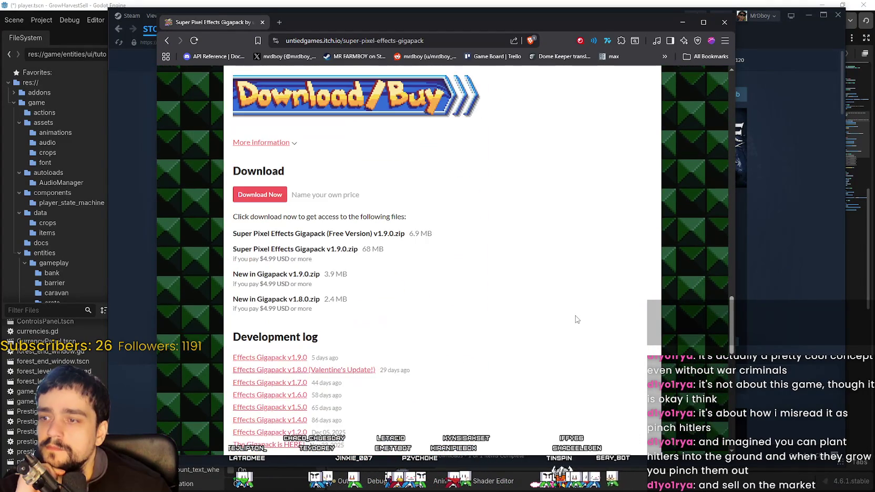
scroll(576, 320, down, 3)
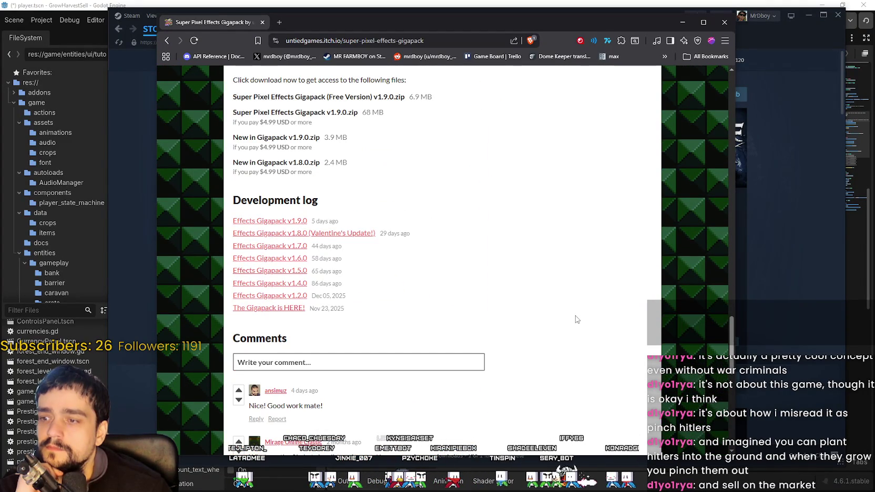
scroll(557, 307, up, 7)
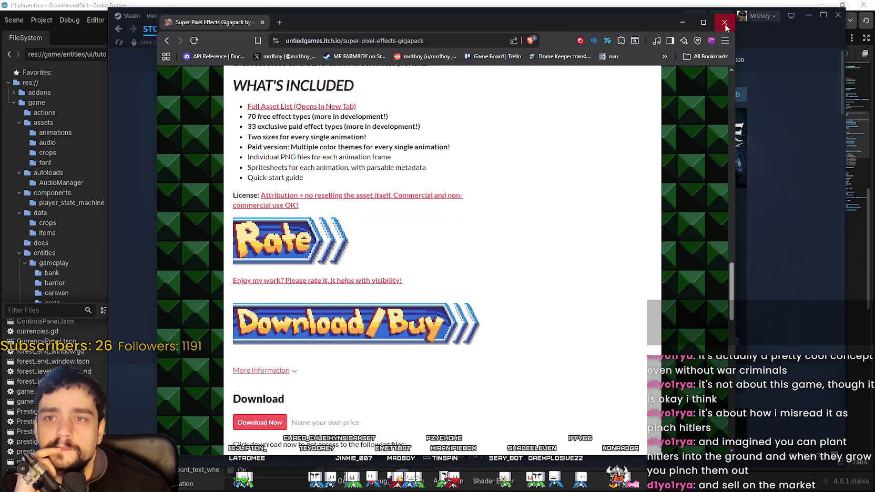
click(726, 24)
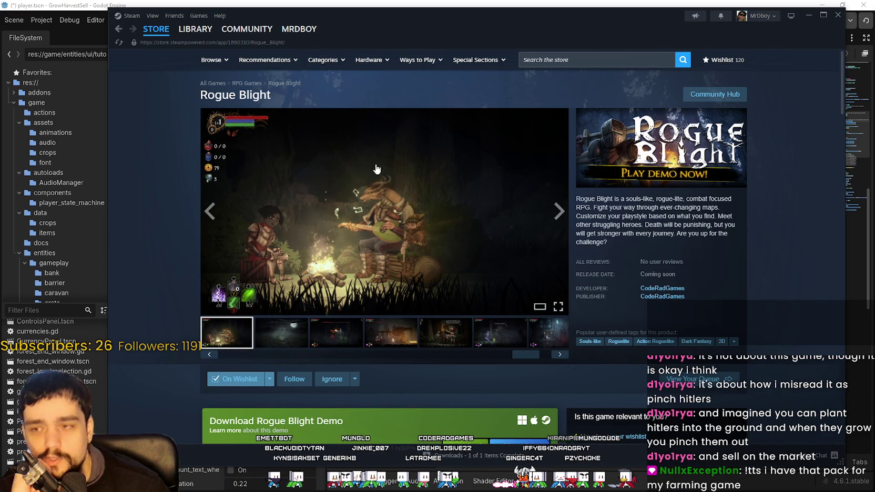
Close Steam from its store front page and clear the selection on lines 43–44 in Godot
mouse_move(149, 30)
click(183, 38)
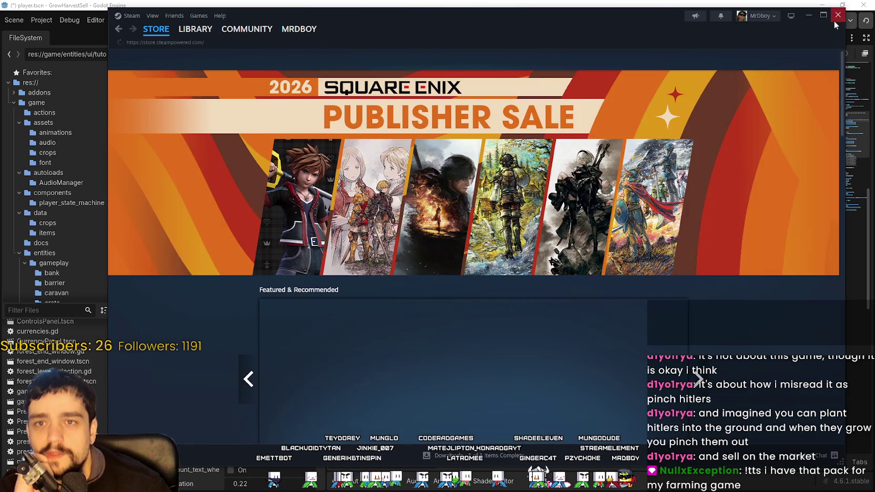
click(837, 15)
click(579, 207)
click(576, 184)
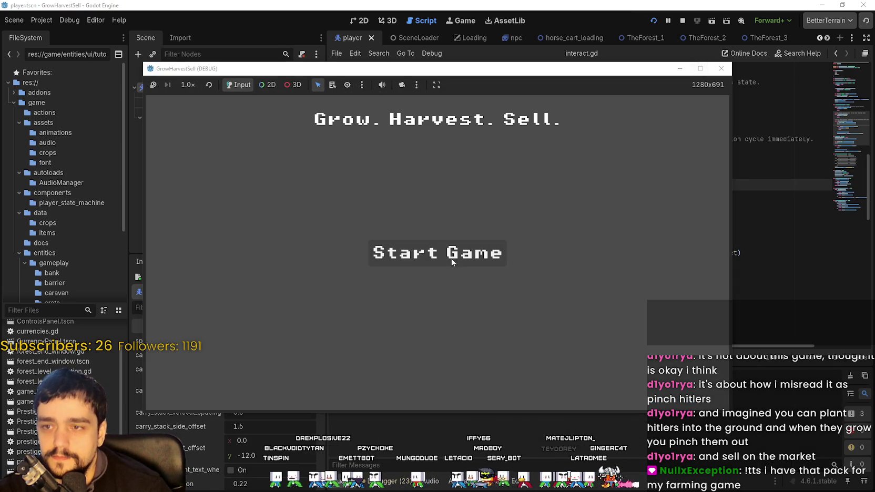
Start a new game from the title screen and maximize the running game window
key(Return)
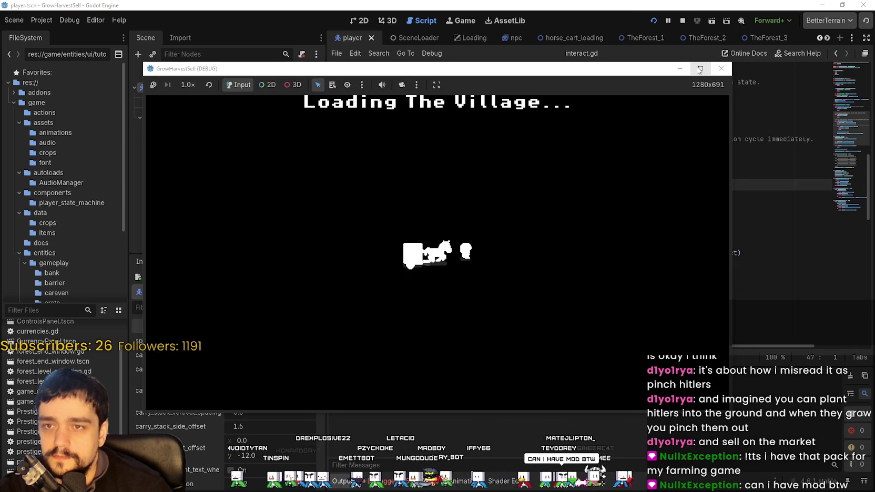
click(700, 70)
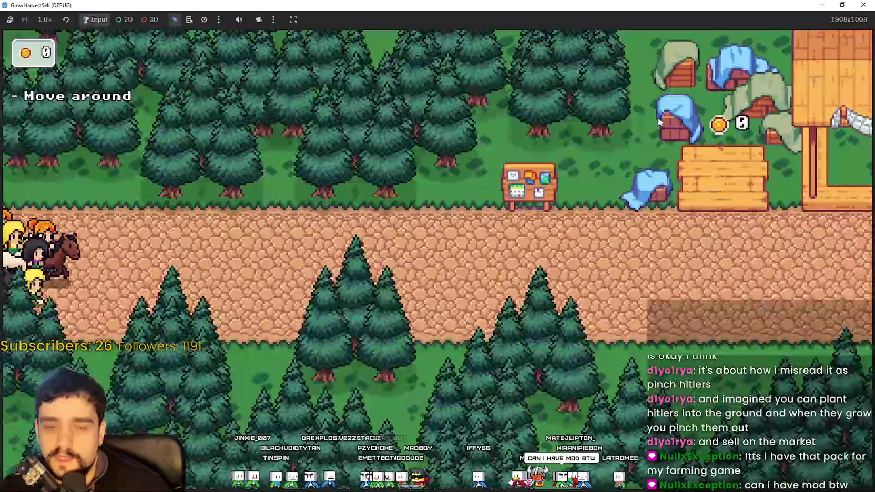
Walk the player along the village path to the Skill Board and open the Prestige tree
key(d)
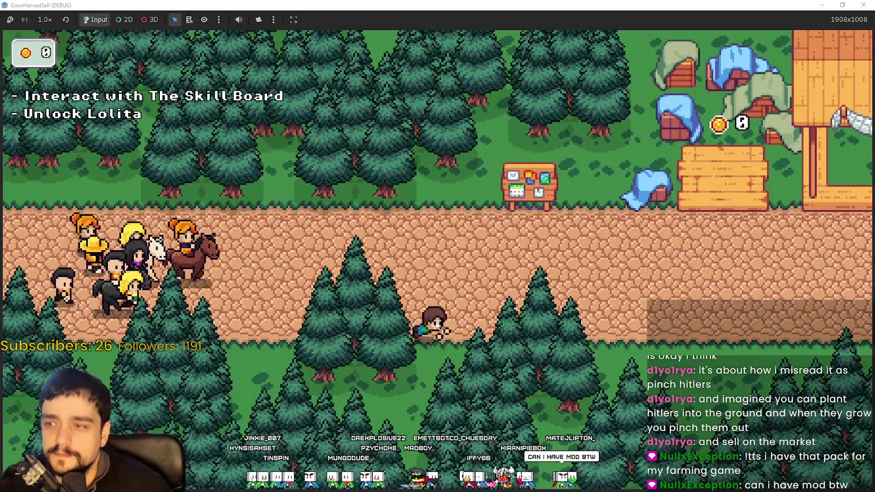
key(w)
key(d)
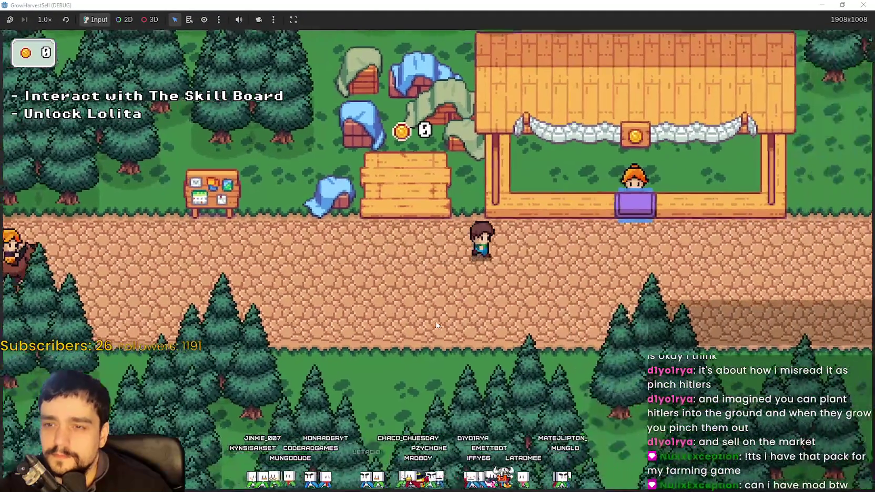
key(a)
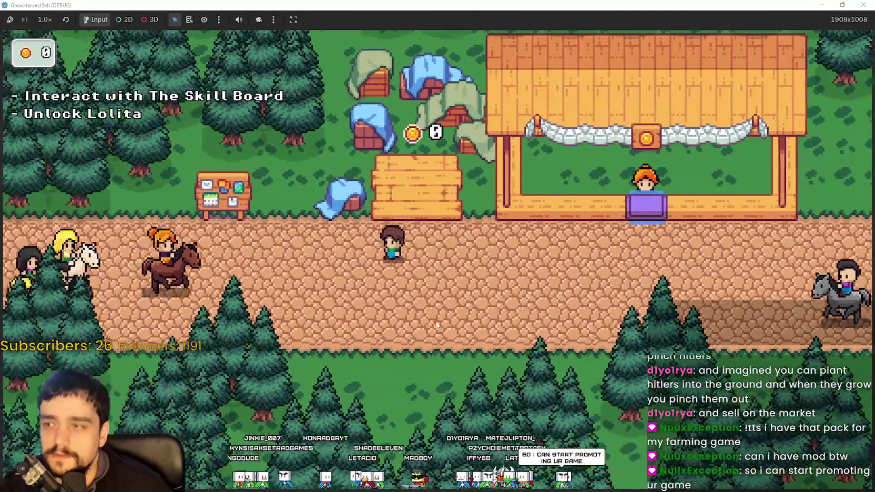
key(e)
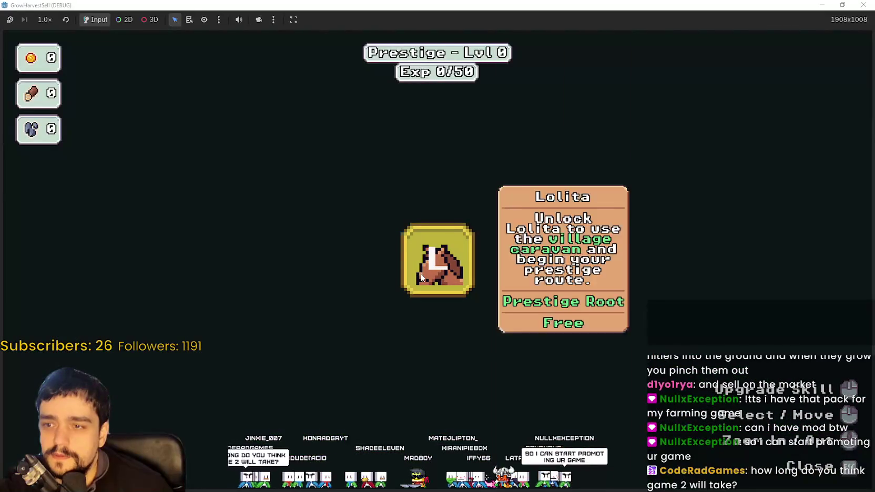
Unlock the Lolita prestige root skill and close the skill board
click(437, 261)
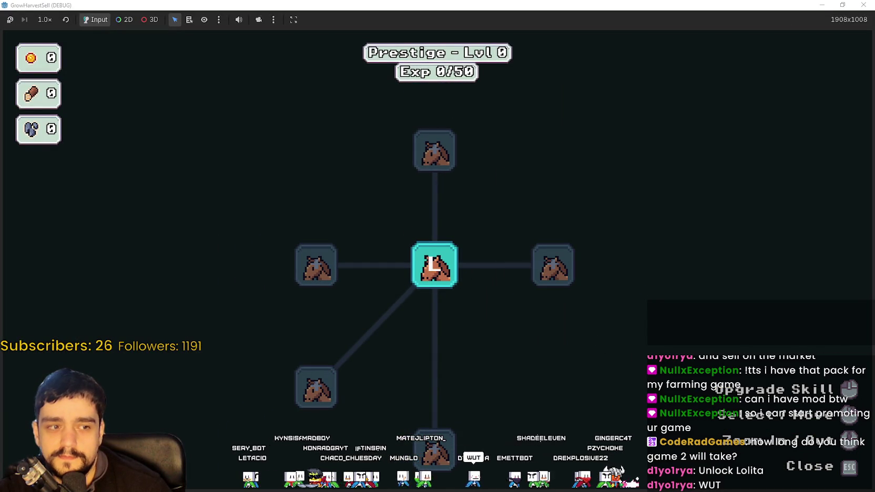
drag(452, 392, 425, 382)
mouse_move(403, 261)
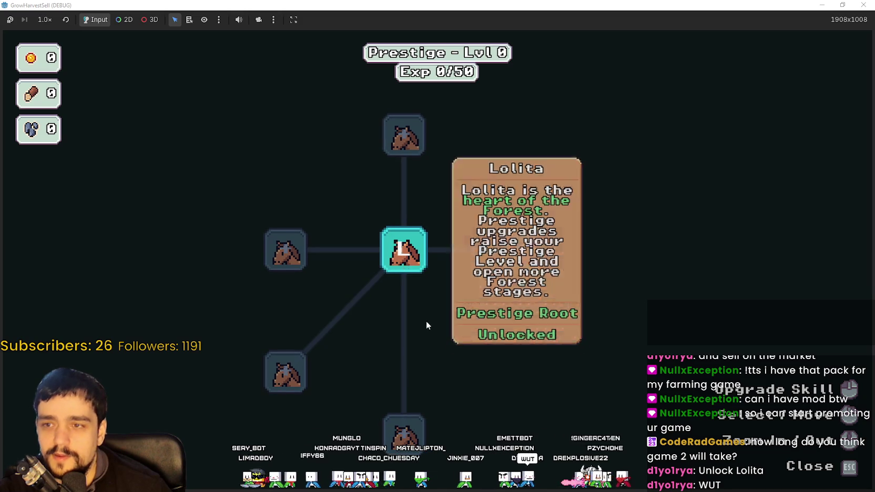
key(Escape)
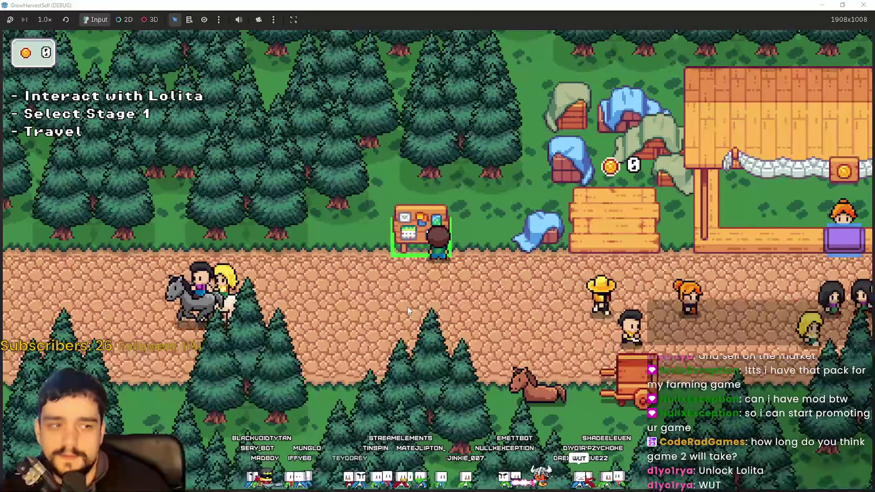
Walk down to the horse and travel to the Stage 1 forest
key(s)
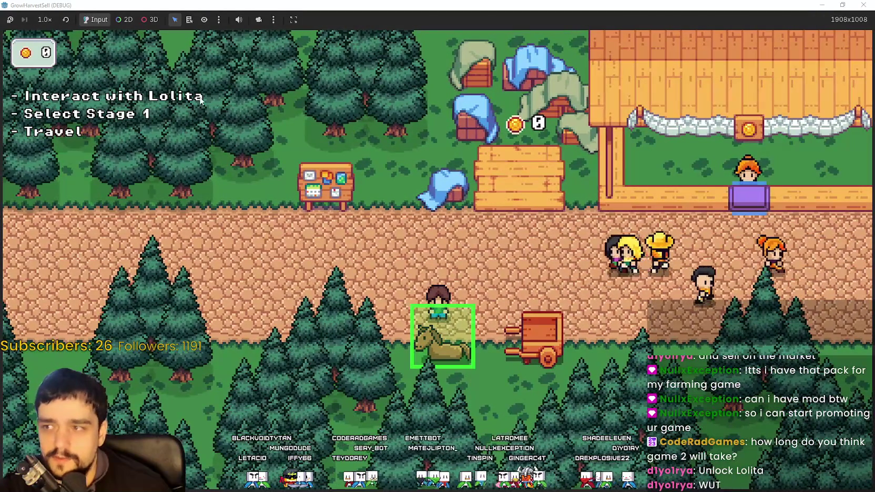
key(e)
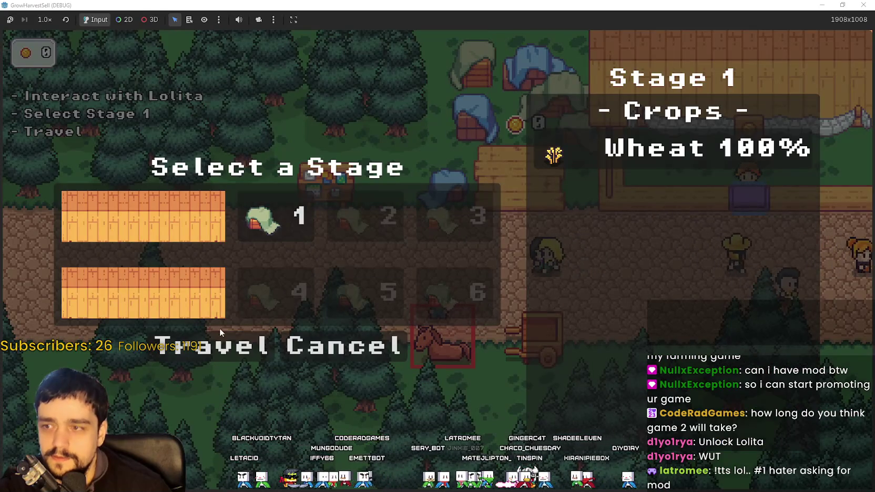
click(246, 331)
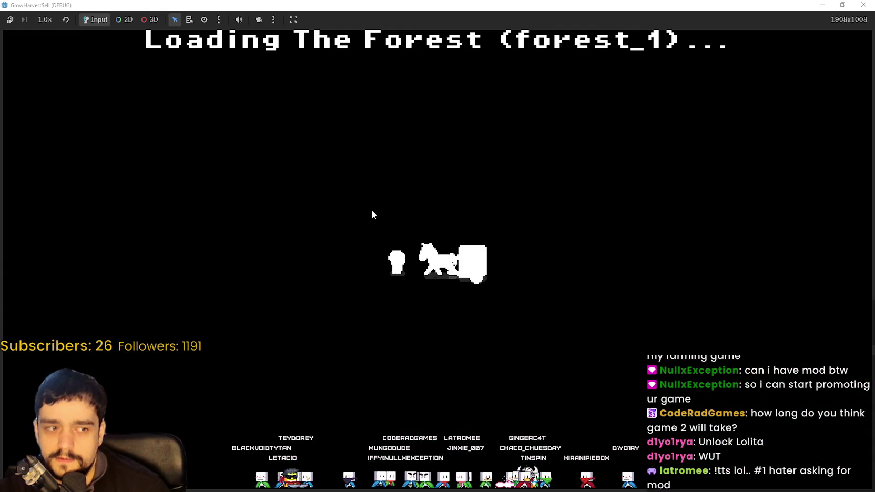
Walk through the forest into the crop field toward the dirt cliff
key(d)
key(s)
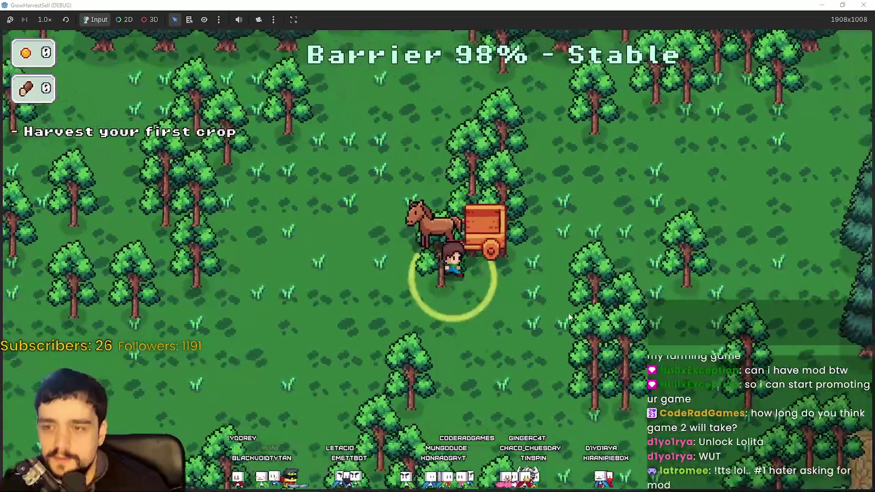
key(a)
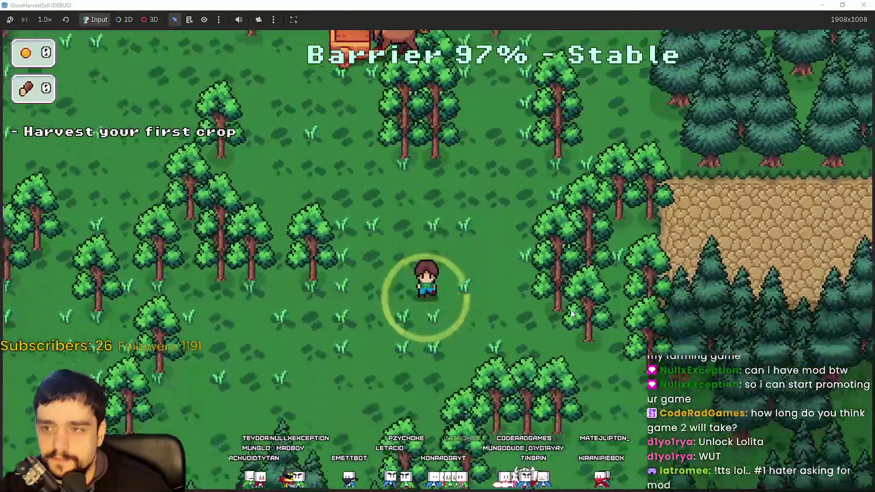
key(w)
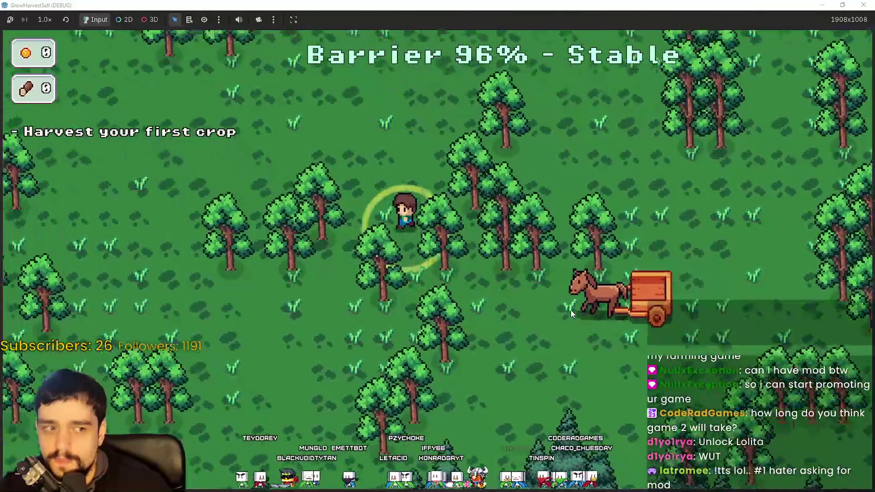
key(s)
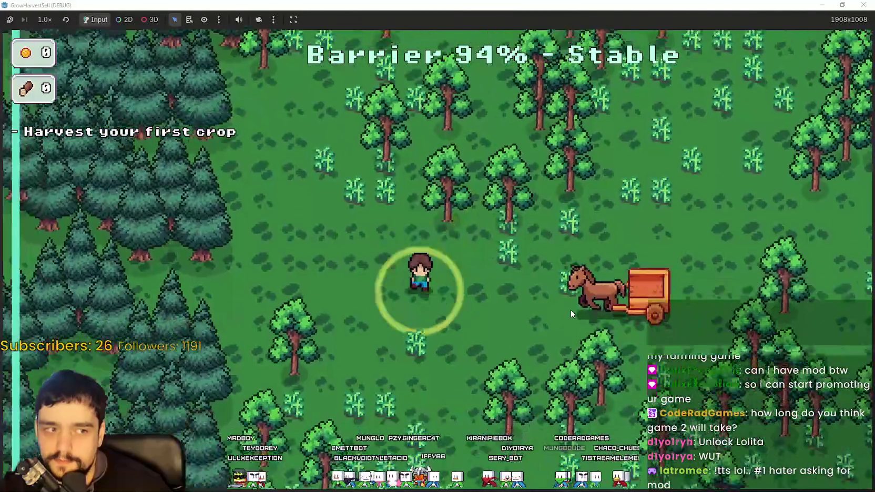
key(a)
key(w)
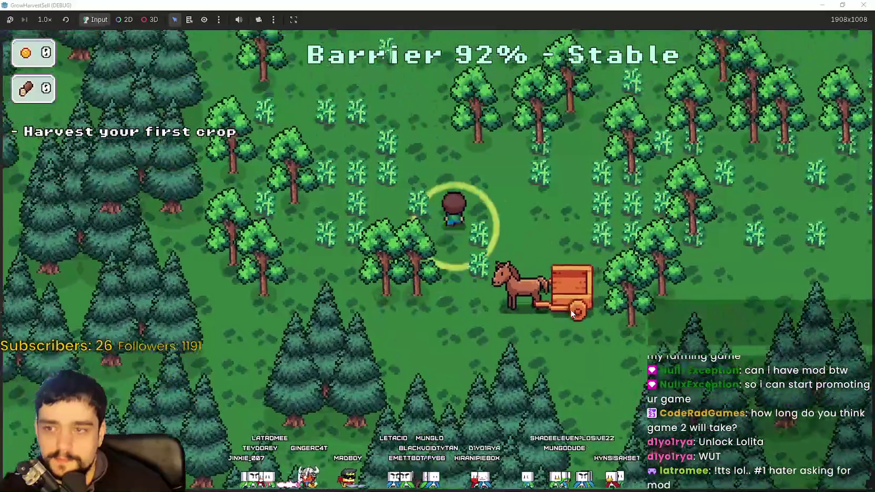
key(d)
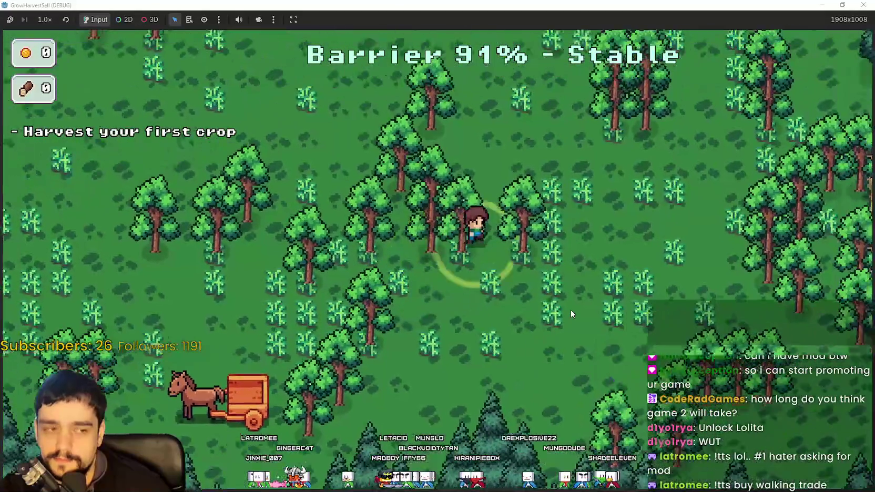
Roam the field harvesting until the objective reads Leave the Forest before the Barrier collapses
key(w)
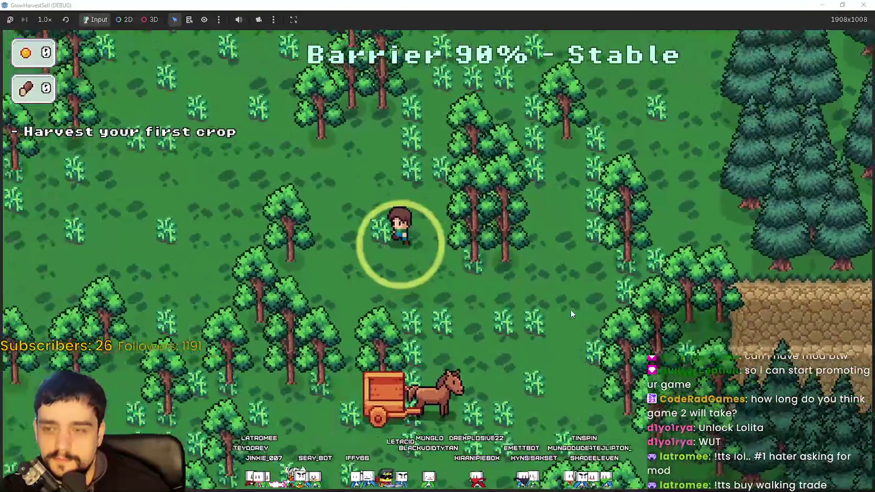
key(w)
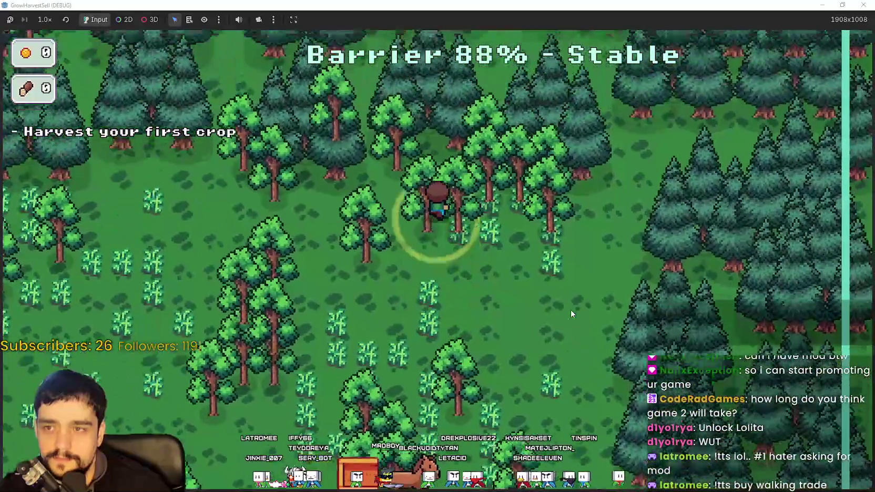
key(s)
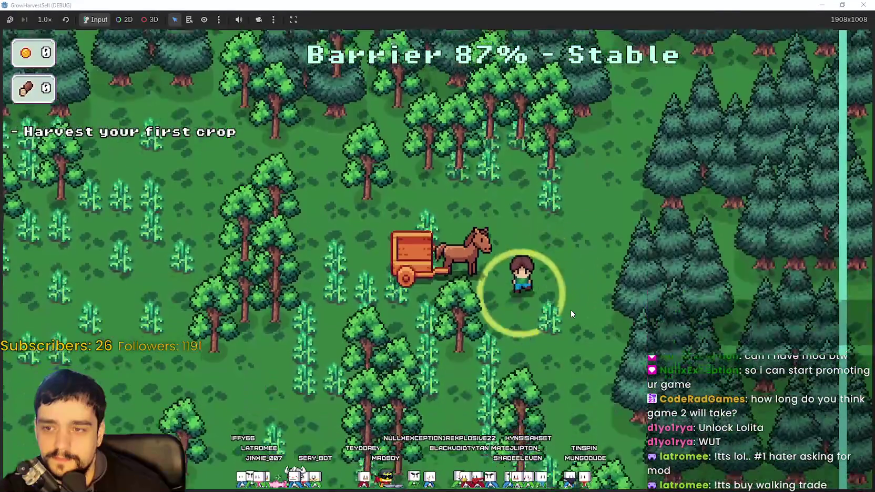
key(w)
key(a)
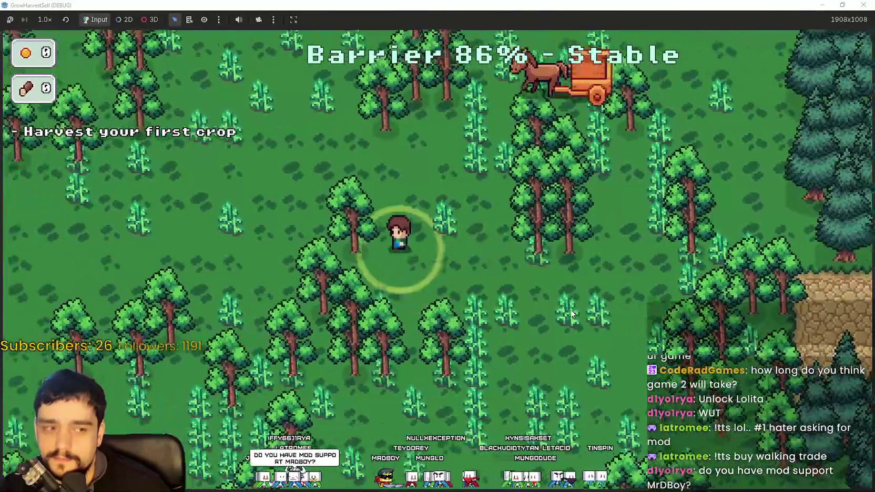
key(w)
key(d)
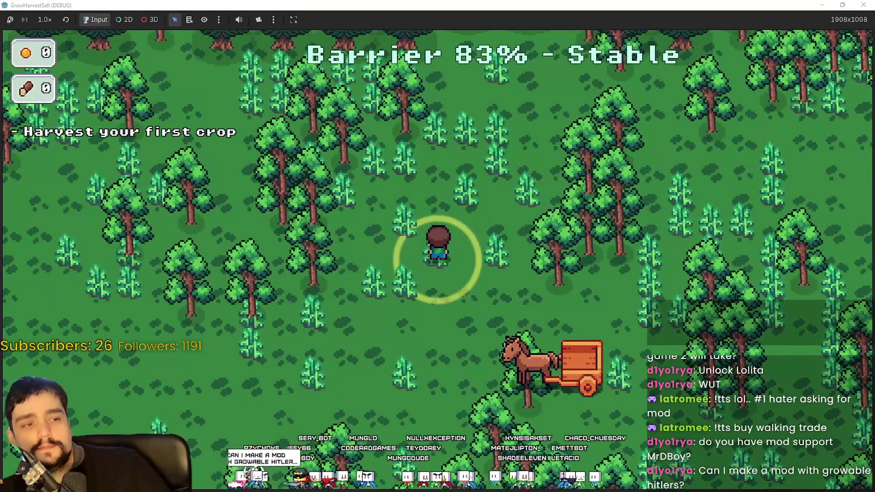
key(s)
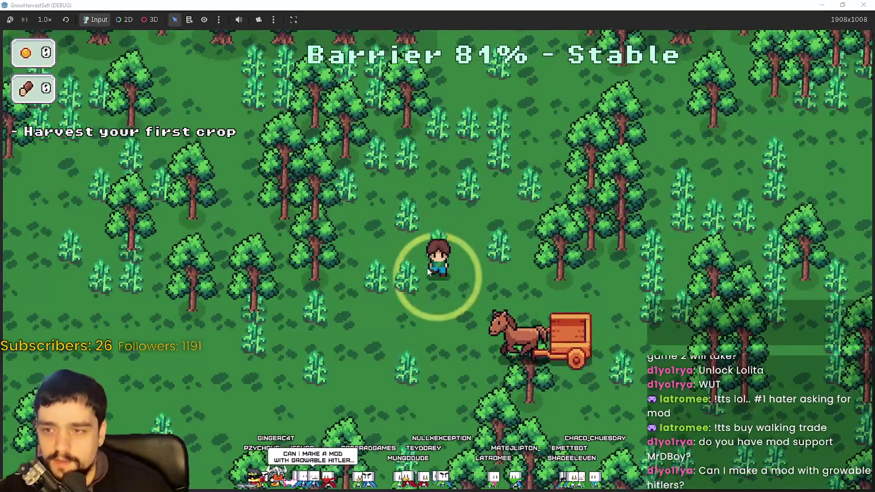
key(d)
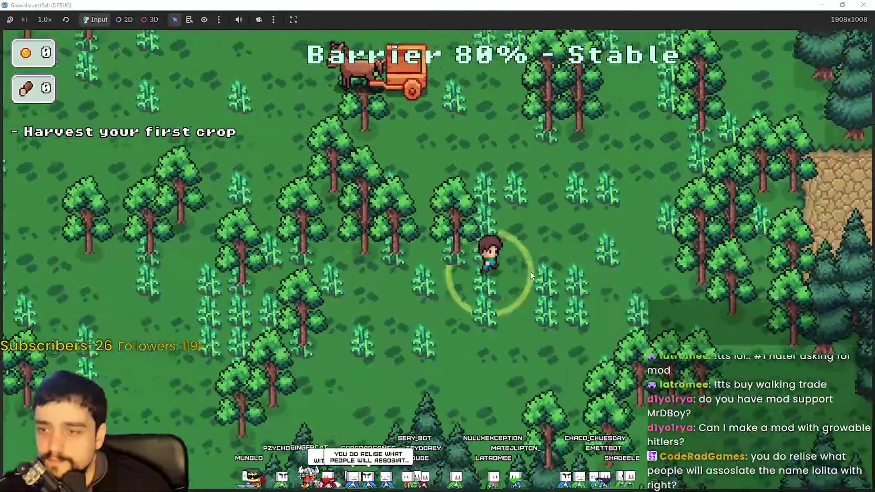
Walk back and forth through the field beside the cart, gathering more crops
key(w)
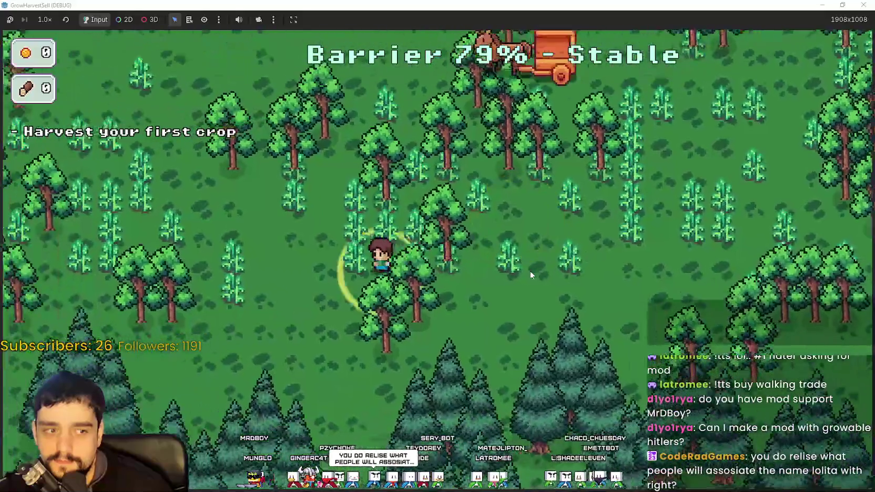
key(w)
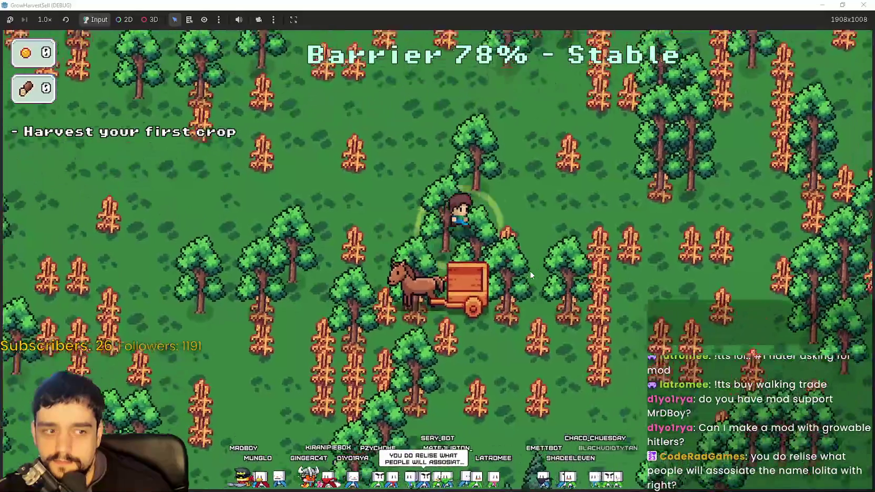
key(a)
key(s)
key(d)
key(w)
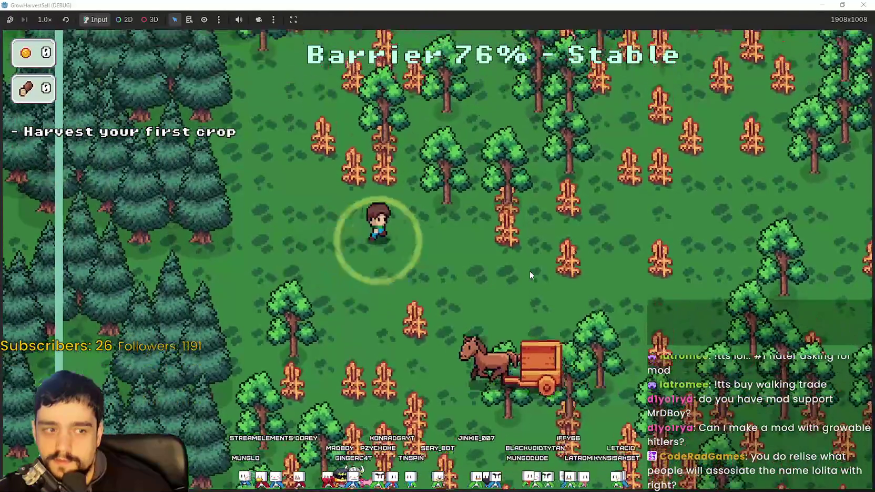
key(d)
key(s)
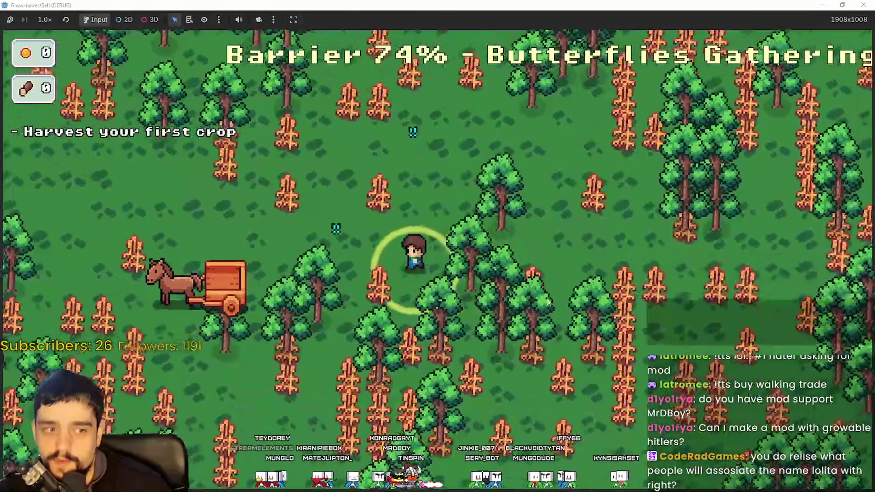
key(a)
key(s)
key(a)
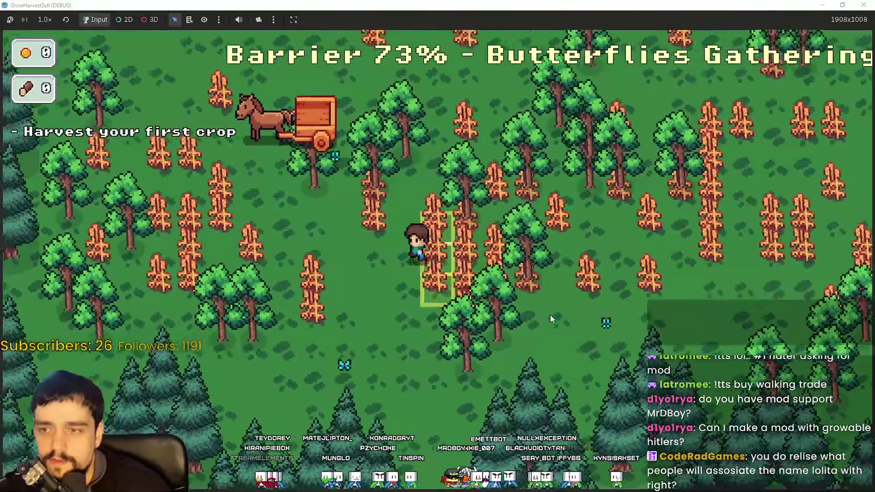
Harvest the remaining crops heading right, exit to the clearing with 4 crops, and return home
key(d)
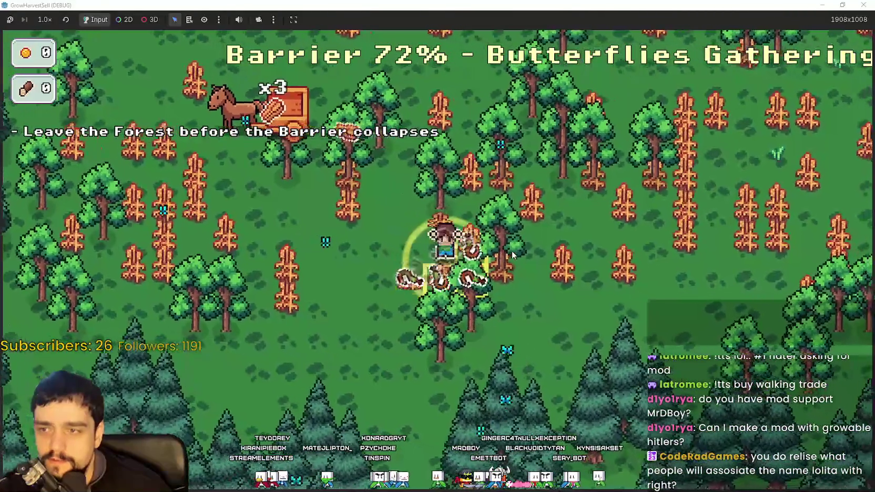
key(d)
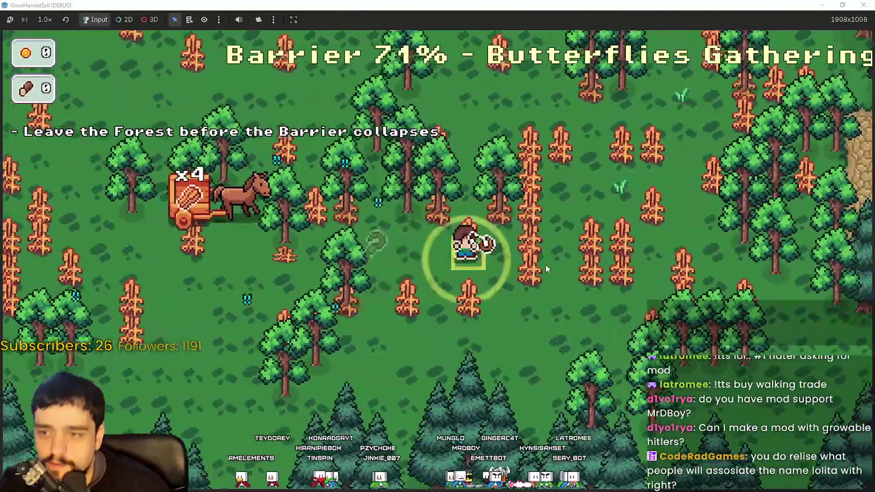
key(d)
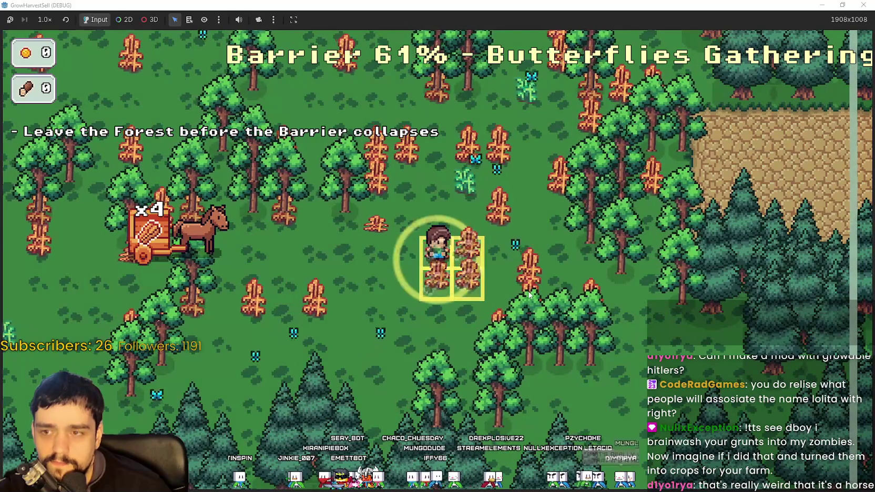
key(w)
key(d)
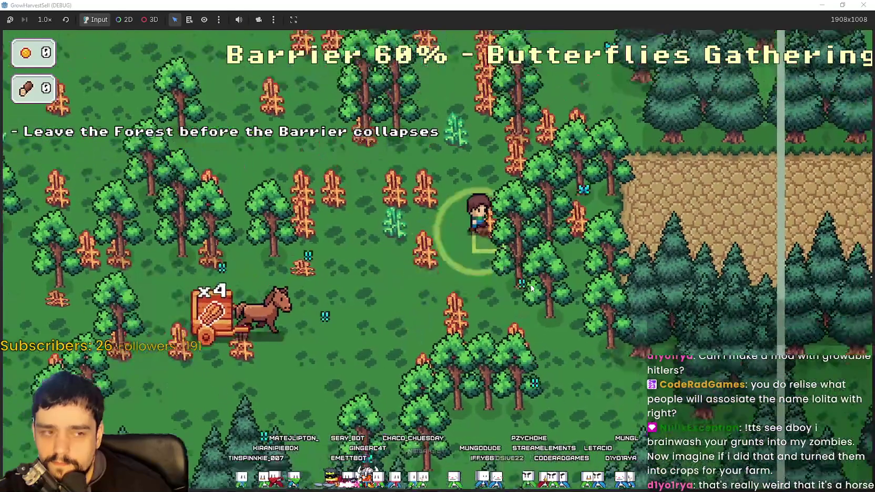
key(d)
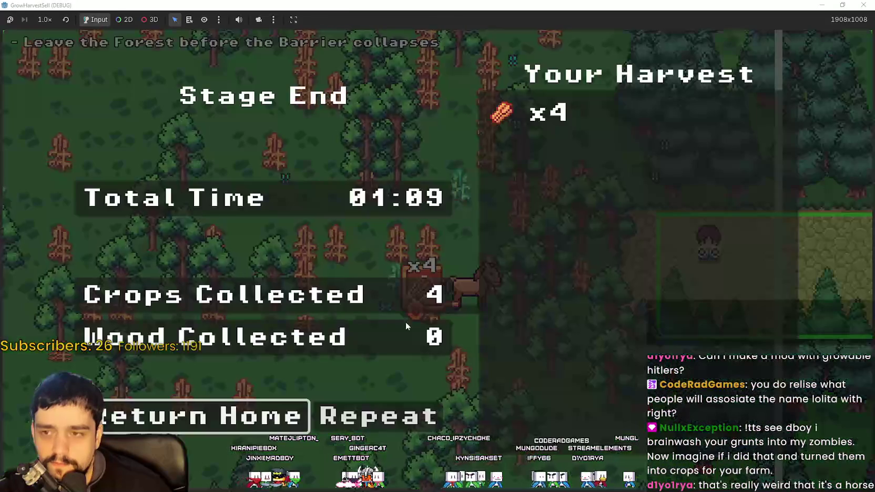
click(269, 419)
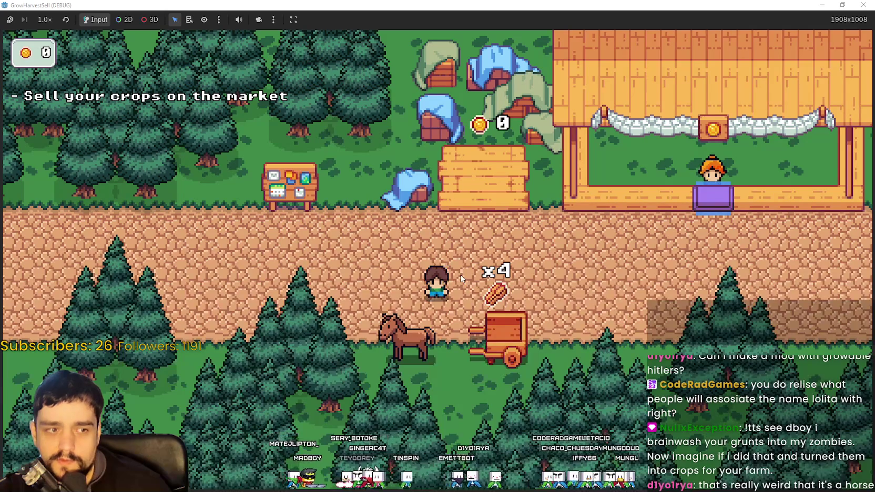
Walk the farmer to the cart and pick up the harvested crops
key(d)
key(s)
key(w)
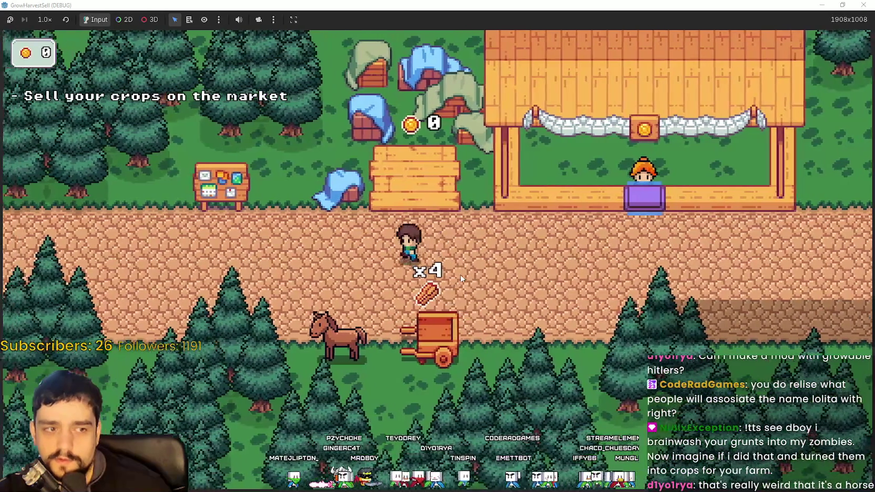
key(s)
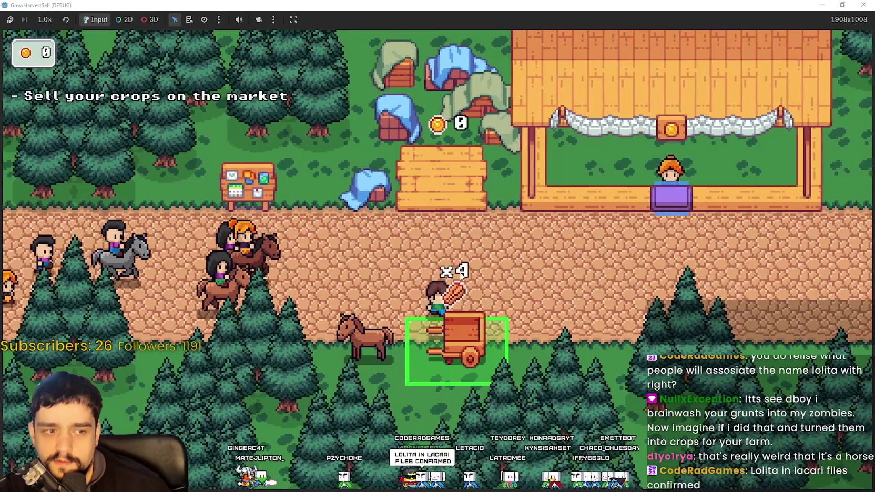
Sell the crops at the market stall and head along the road toward the bank
key(d)
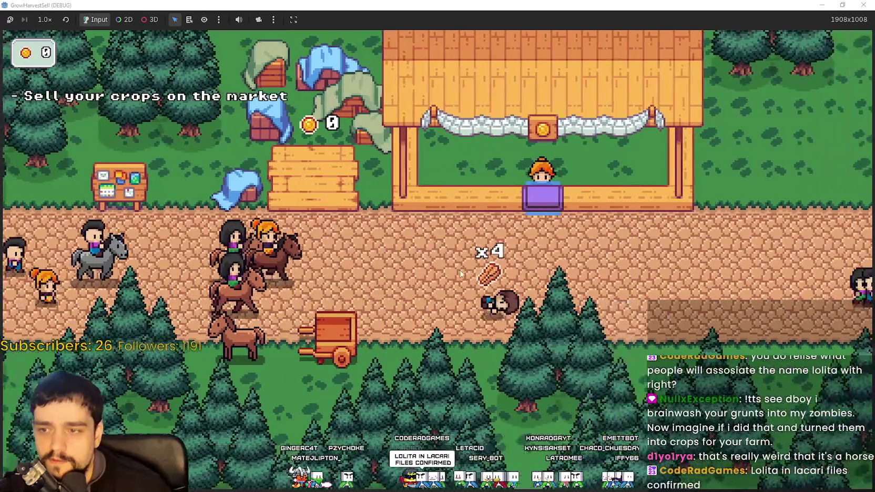
key(w)
key(a)
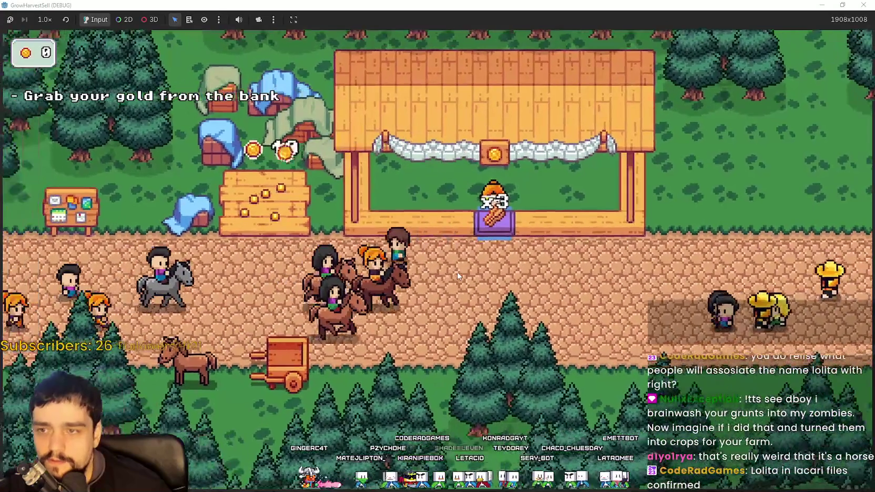
key(d)
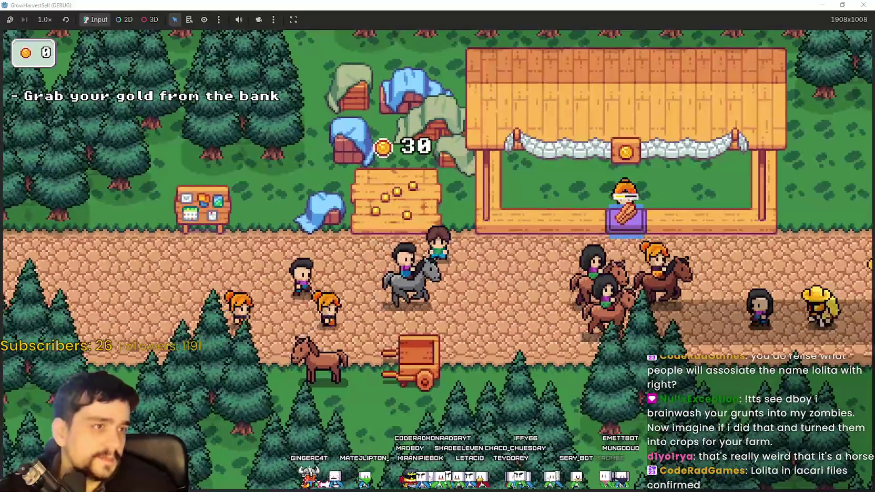
key(d)
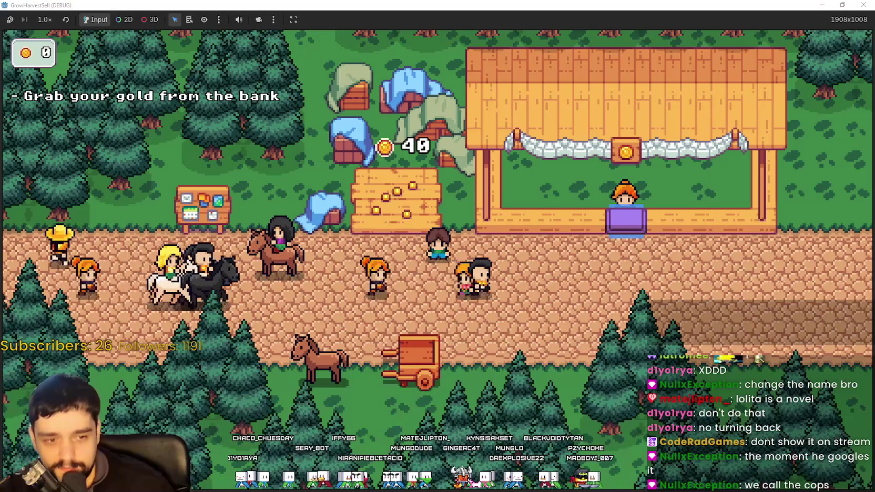
key(alt+Tab)
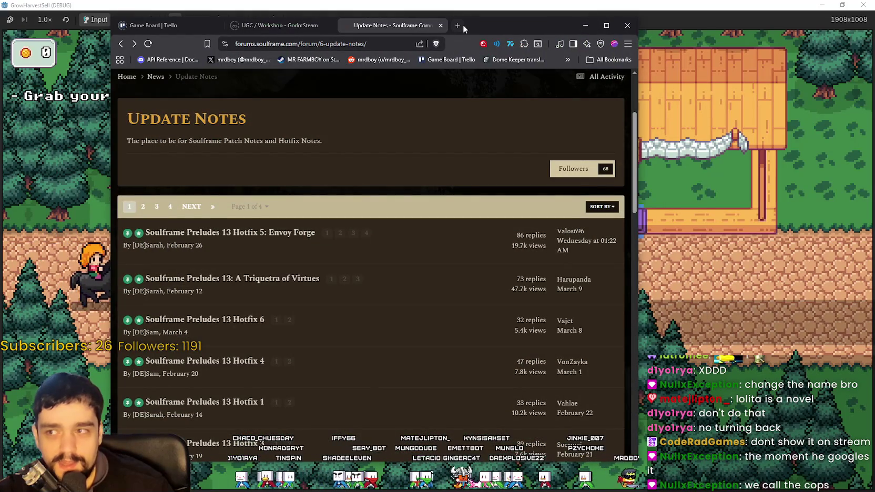
click(457, 25)
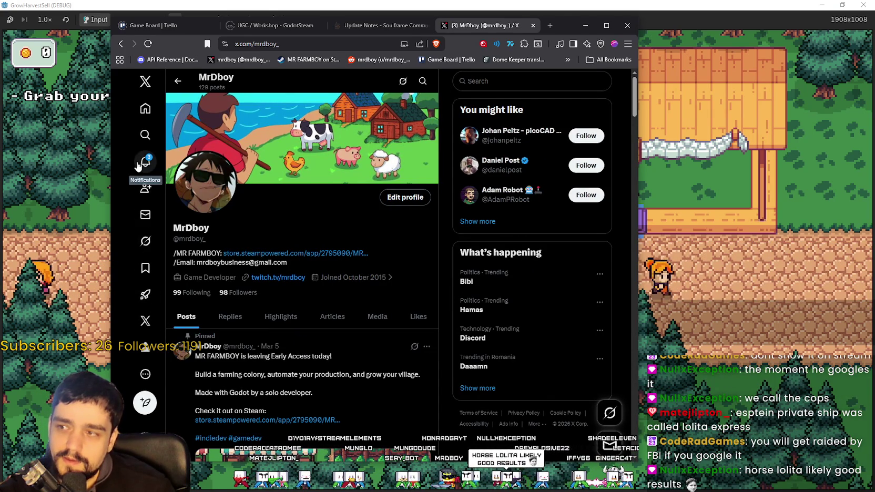
click(586, 25)
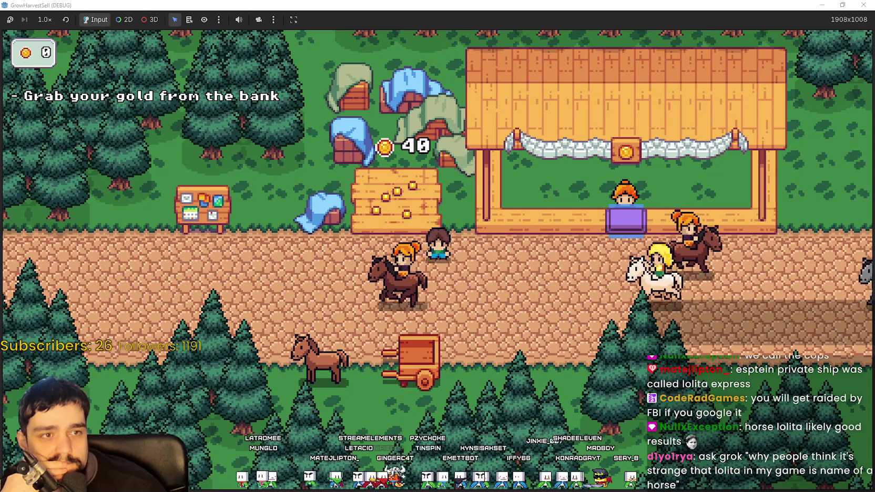
Bring the browser over the game and open Grok from X's sidebar
key(alt+Tab)
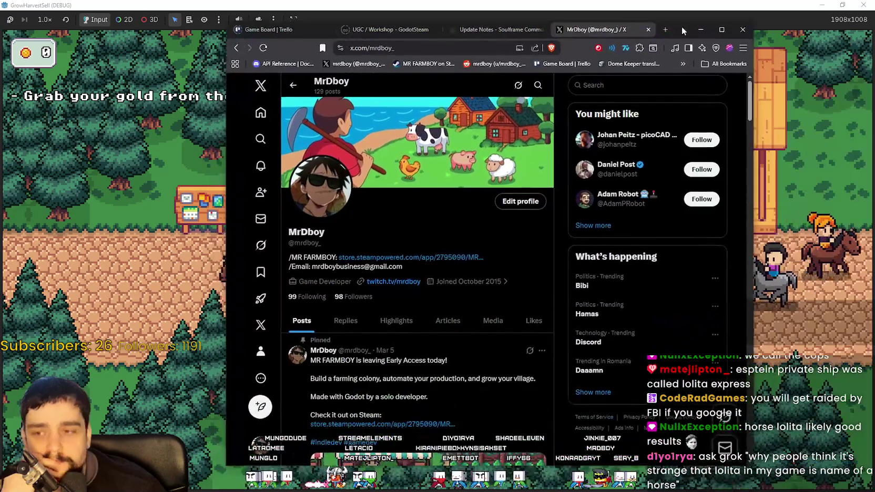
click(261, 245)
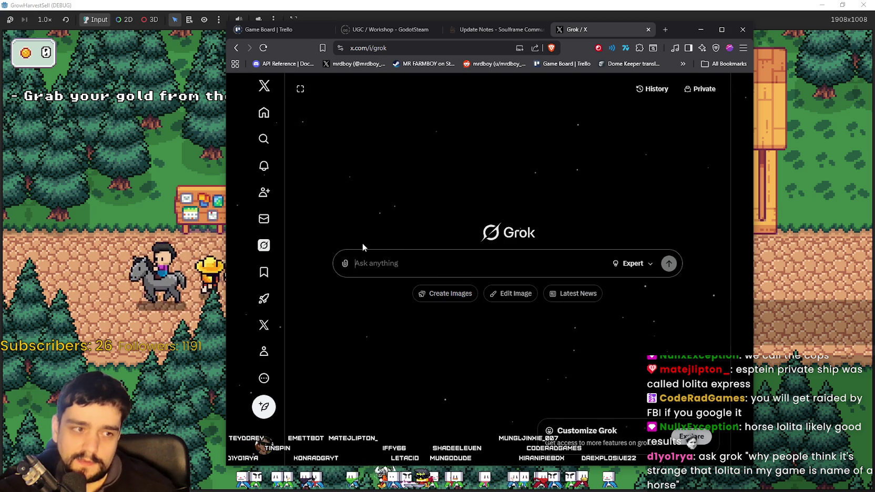
Ask Grok why a cart-hauling horse named Lolita in the game seems strange
text(why people think i)
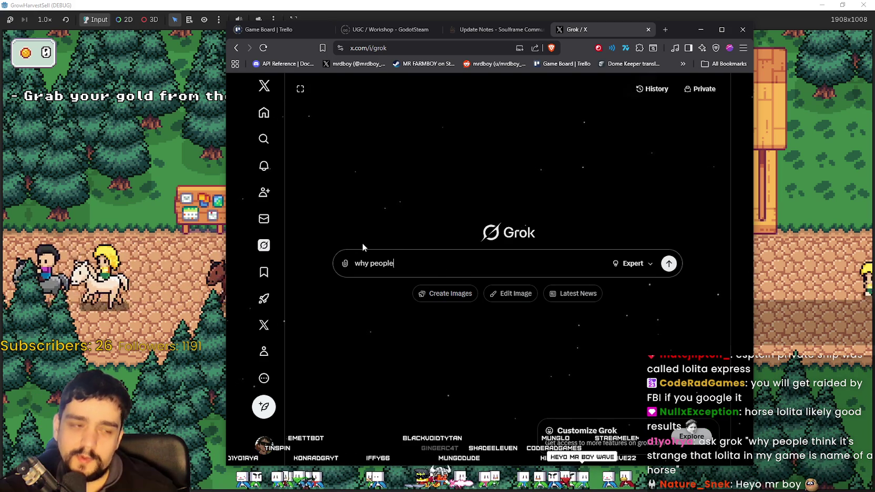
text(t)
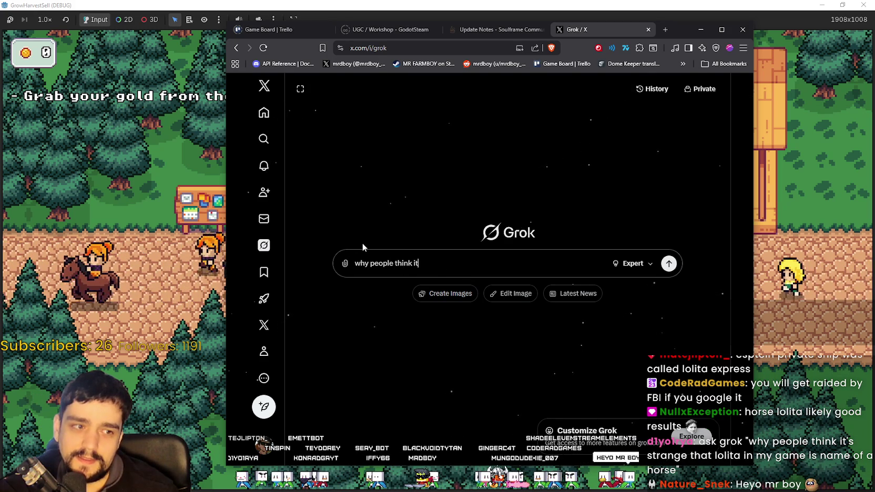
text('s strang)
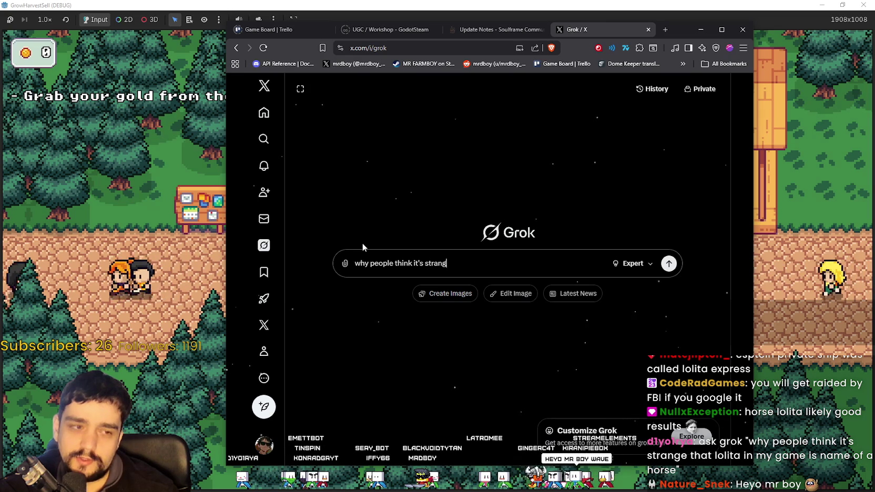
text(e that Lolita)
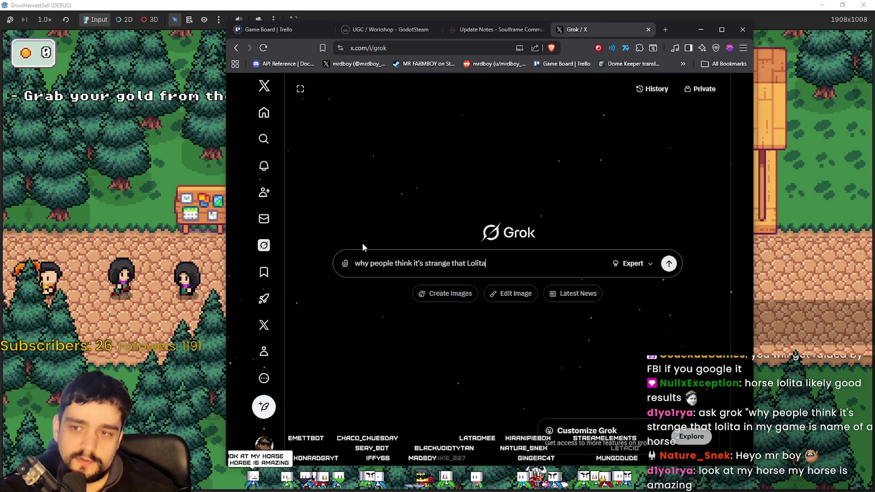
text( in my game is t)
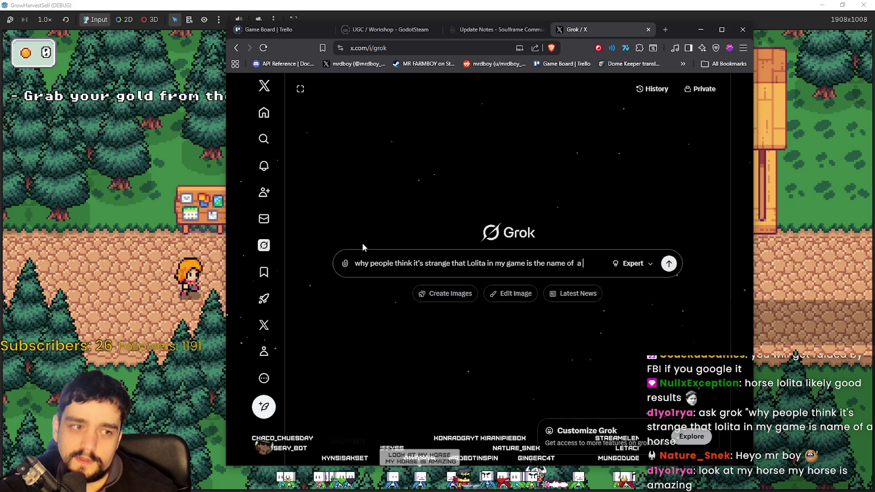
text(he name of a horse)
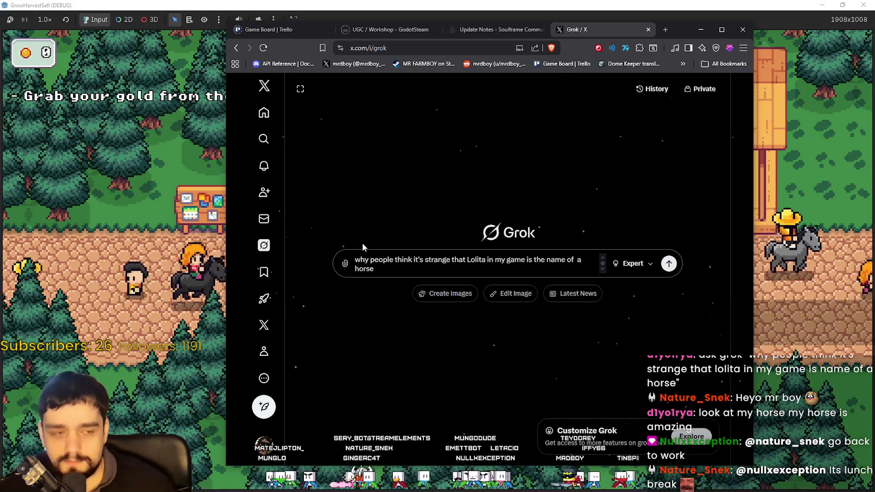
text(, the)
text( horse)
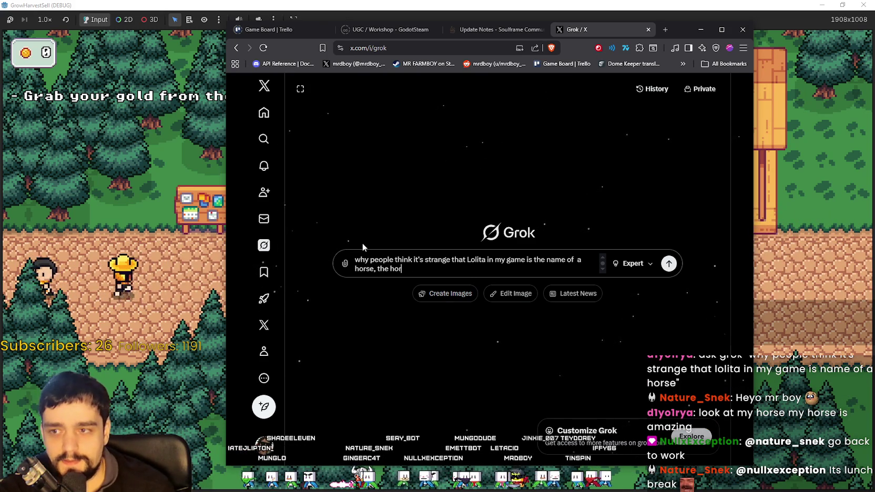
text( carries a)
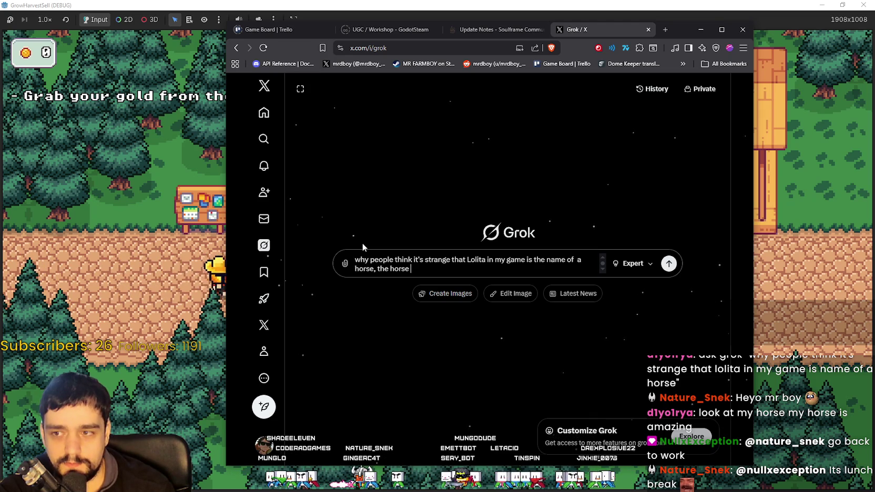
text( c)
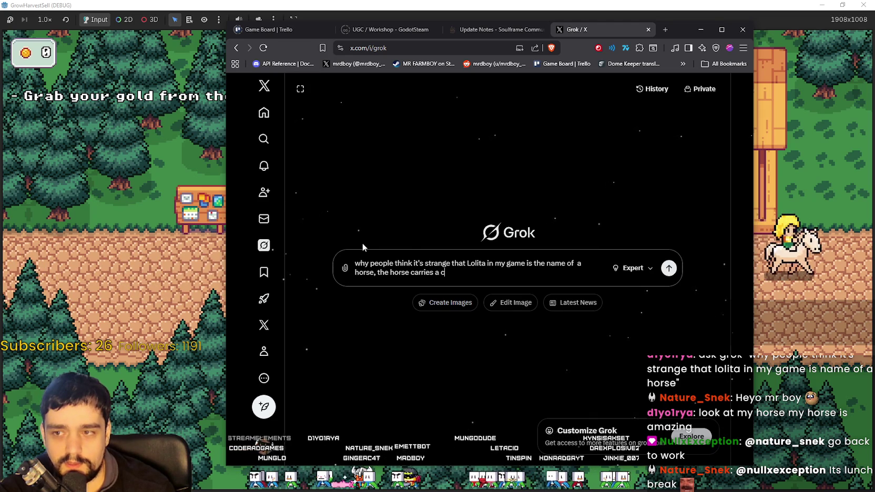
text(art that carries crops)
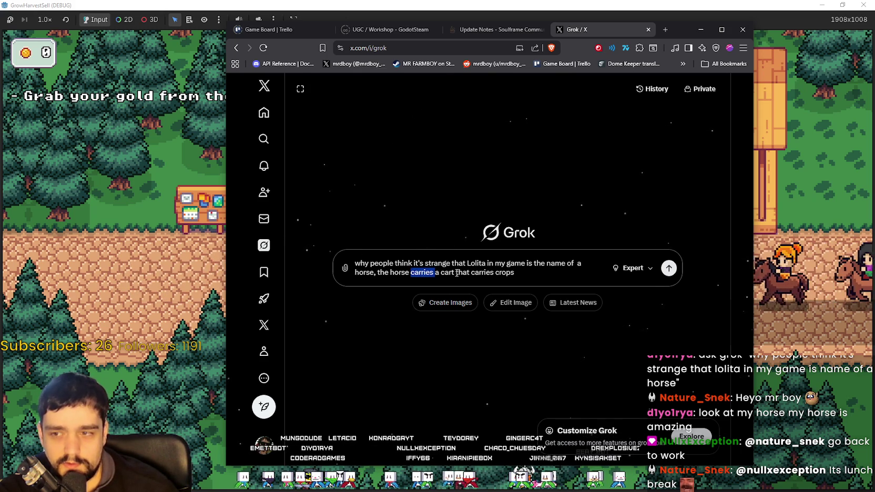
text(has)
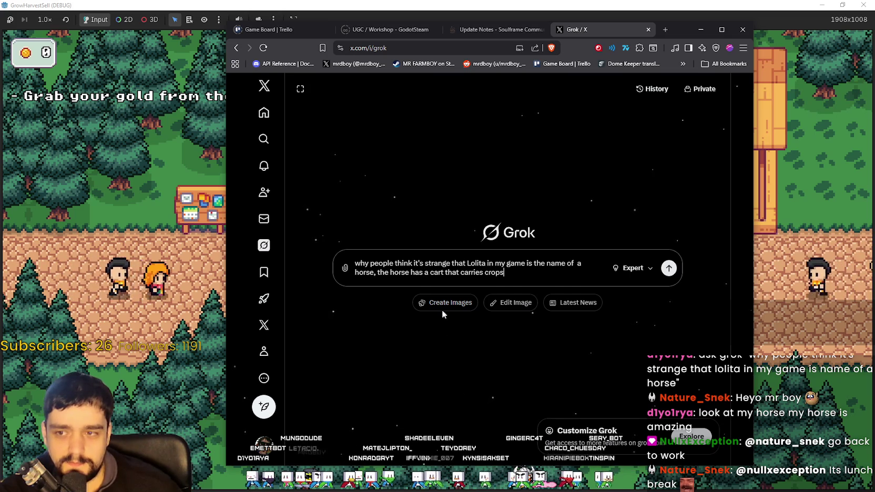
key(Return)
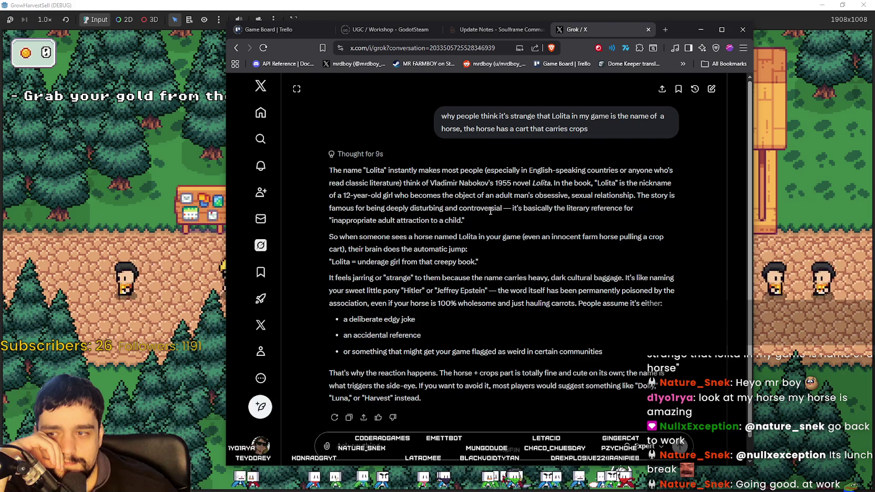
Read Grok's answer, highlighting the passages on Nabokov's novel and cultural baggage
double_click(400, 169)
click(424, 184)
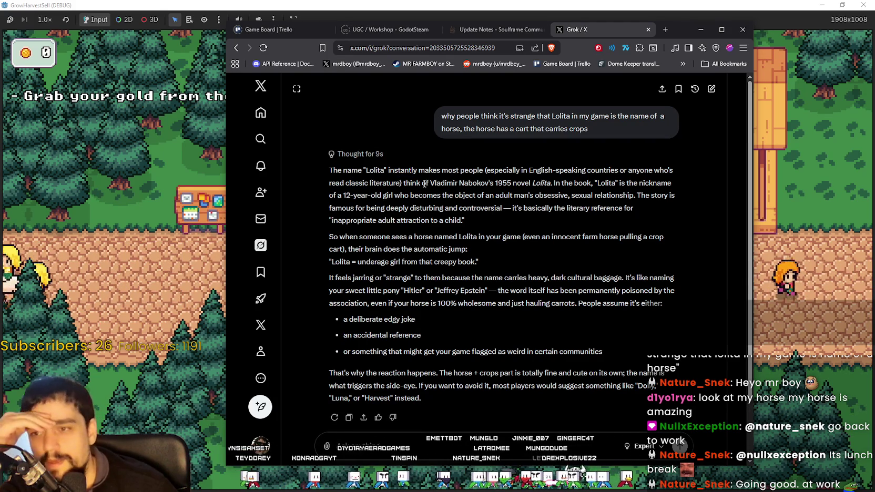
drag(587, 170, 660, 170)
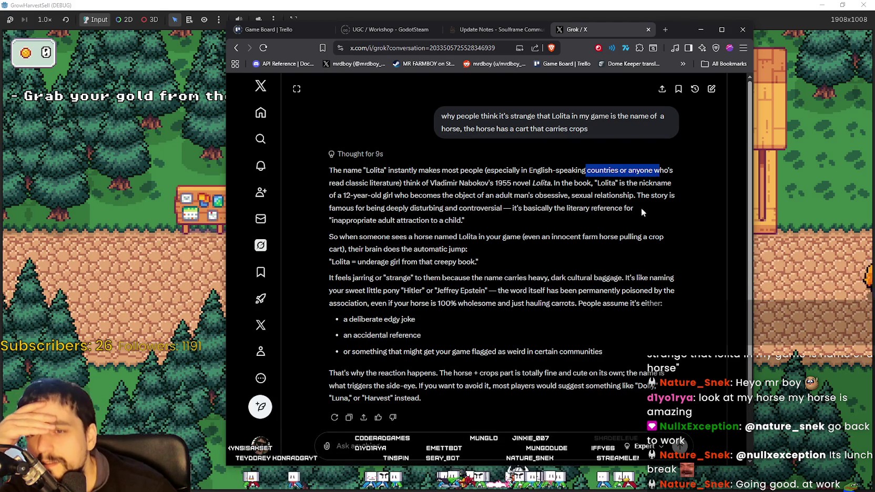
drag(406, 180, 626, 195)
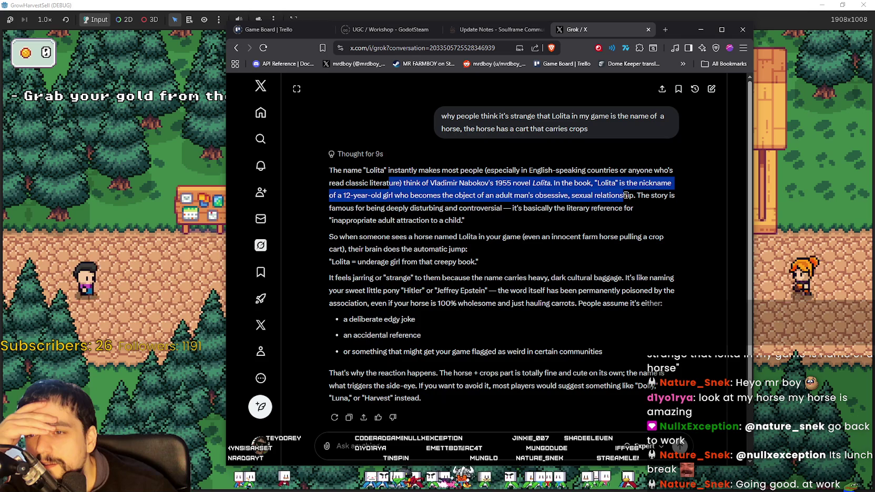
click(394, 204)
mouse_move(442, 195)
mouse_down()
mouse_move(497, 207)
mouse_move(470, 226)
mouse_up()
click(632, 250)
scroll(631, 251, down, 2)
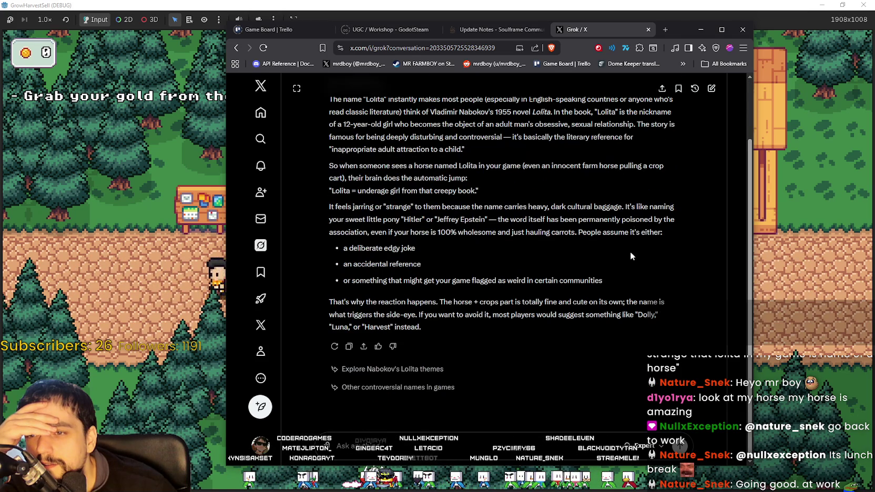
mouse_move(380, 207)
mouse_down()
mouse_move(639, 228)
mouse_move(664, 246)
mouse_move(667, 262)
mouse_up()
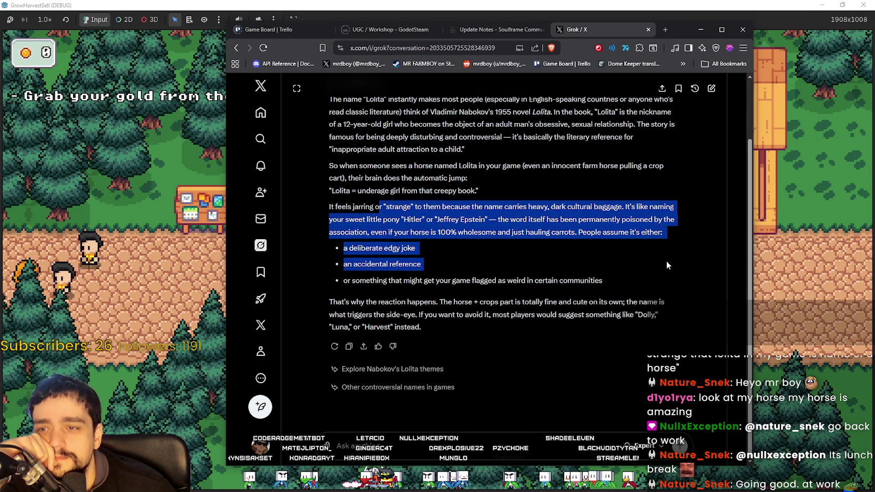
click(670, 273)
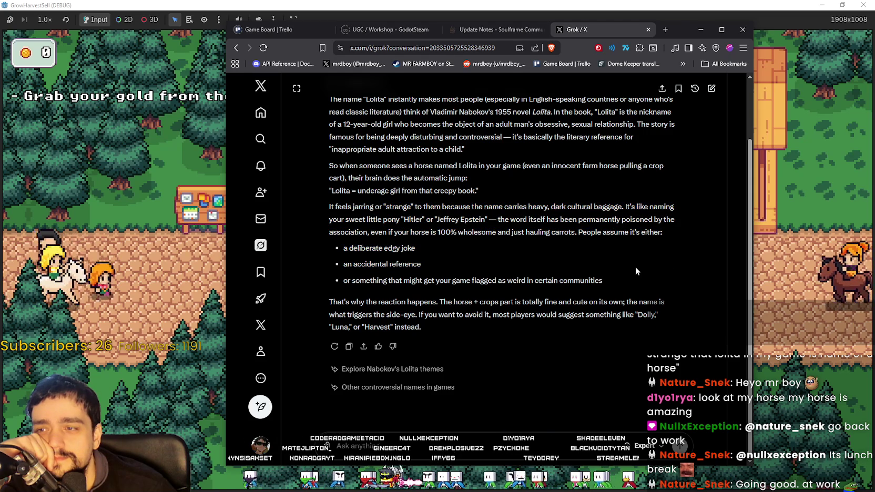
Read the rest, highlighting the advice and suggested names like Luna, then close the Grok tab
mouse_move(458, 232)
mouse_down()
mouse_move(603, 249)
mouse_move(606, 236)
mouse_move(522, 233)
mouse_up()
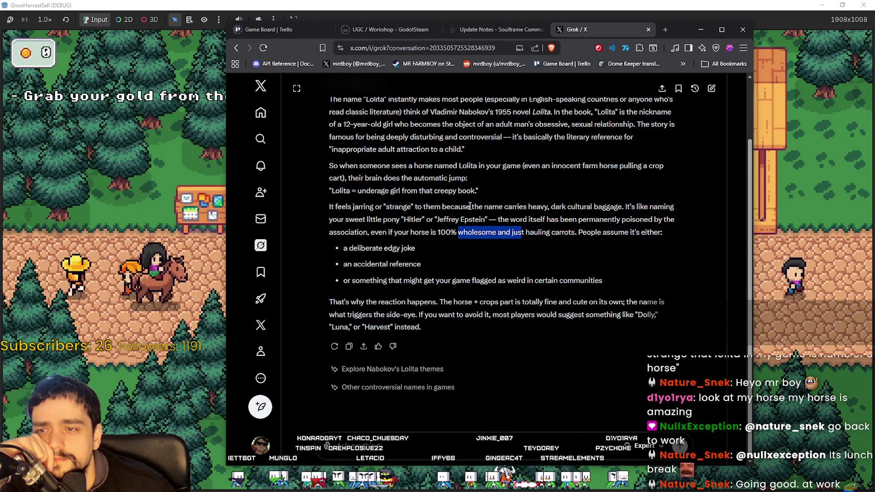
drag(372, 219, 469, 221)
click(473, 223)
mouse_move(528, 219)
mouse_down()
mouse_move(436, 221)
mouse_move(717, 257)
mouse_move(678, 232)
mouse_move(666, 257)
mouse_up()
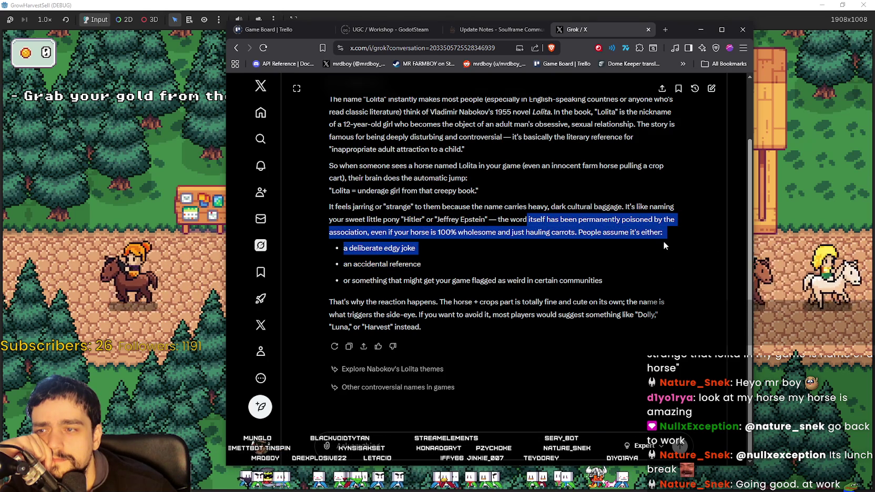
click(389, 265)
drag(346, 282, 556, 285)
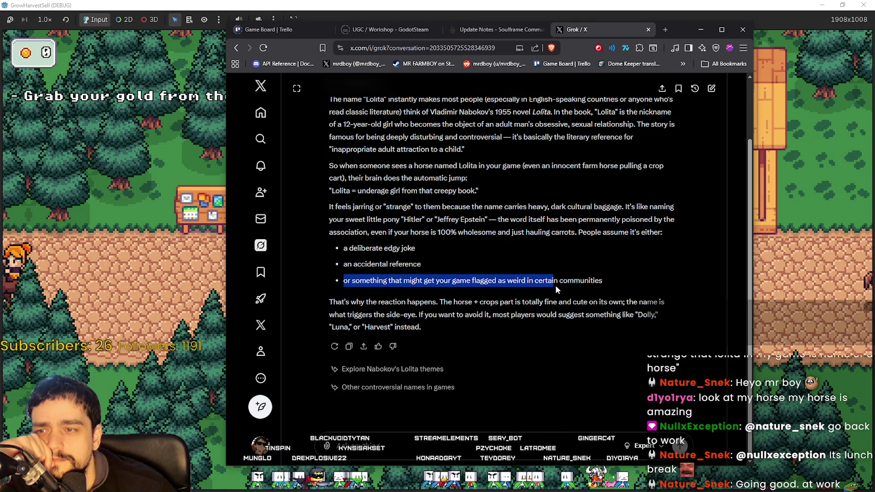
drag(412, 302, 655, 303)
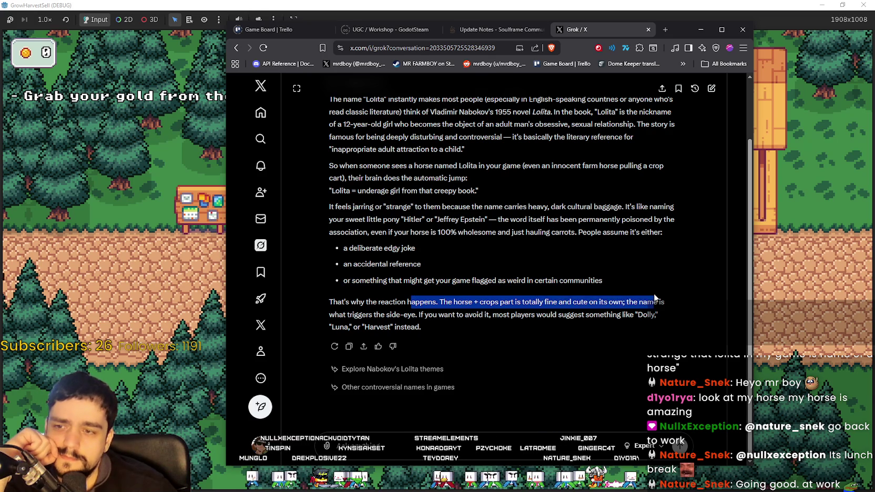
drag(529, 302, 659, 316)
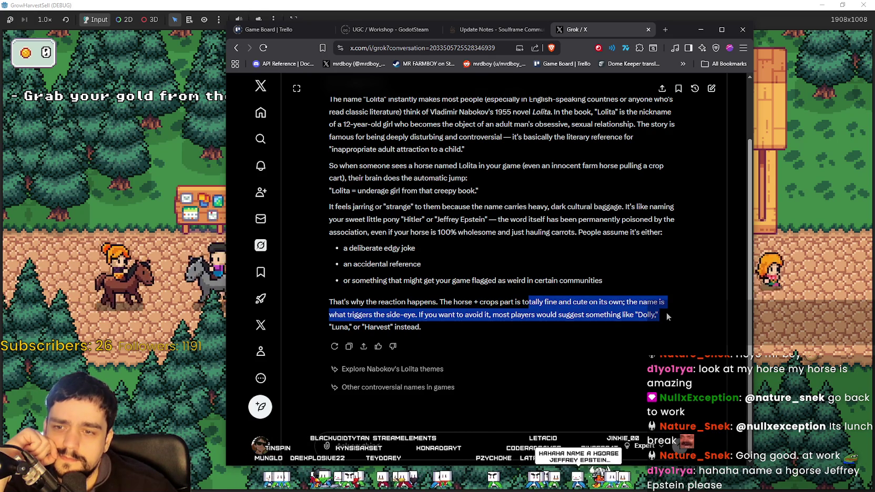
mouse_move(593, 314)
mouse_down()
mouse_move(653, 320)
mouse_move(649, 315)
mouse_up()
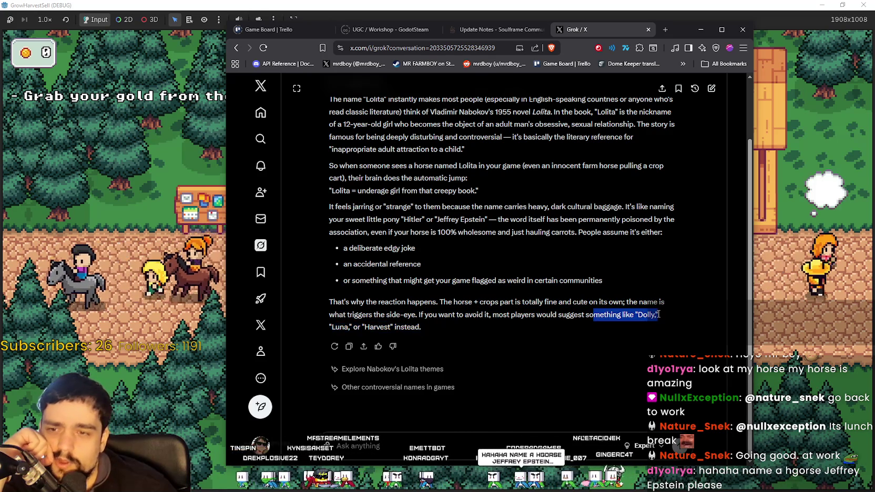
double_click(339, 327)
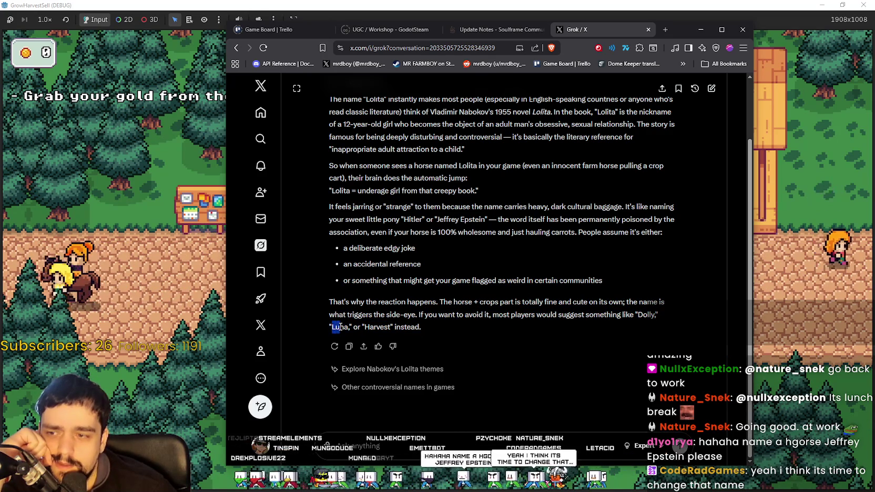
click(384, 323)
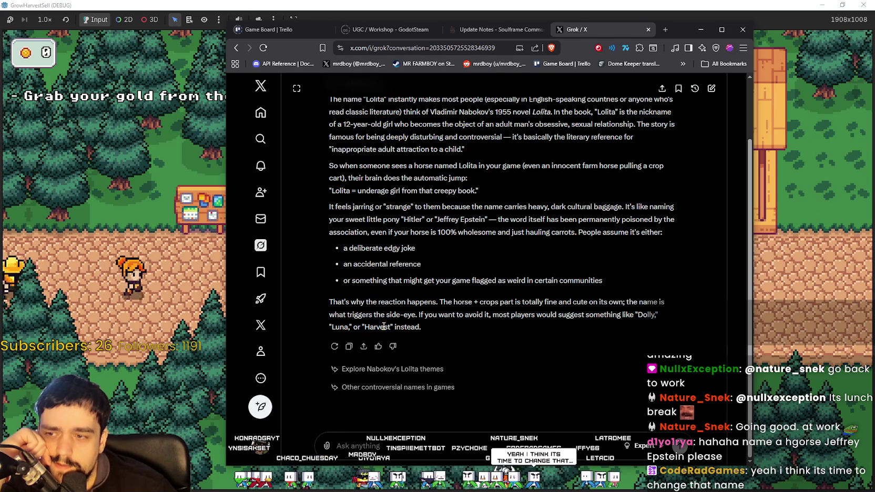
click(490, 439)
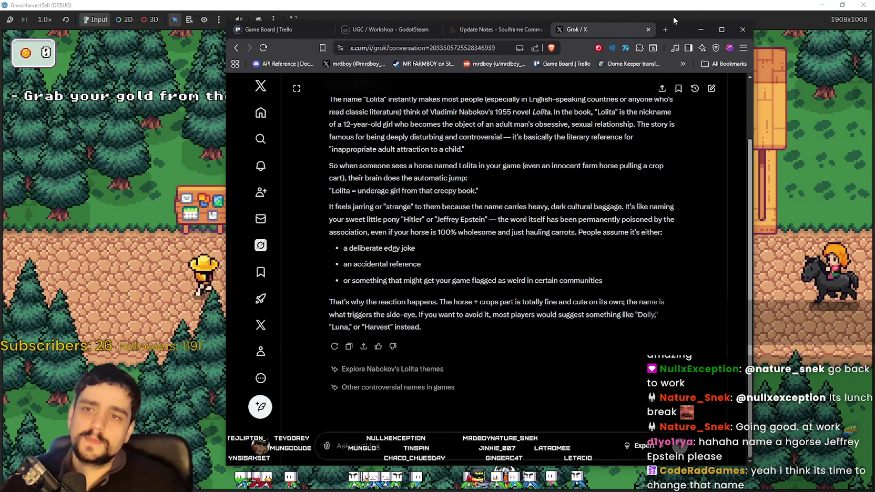
click(650, 30)
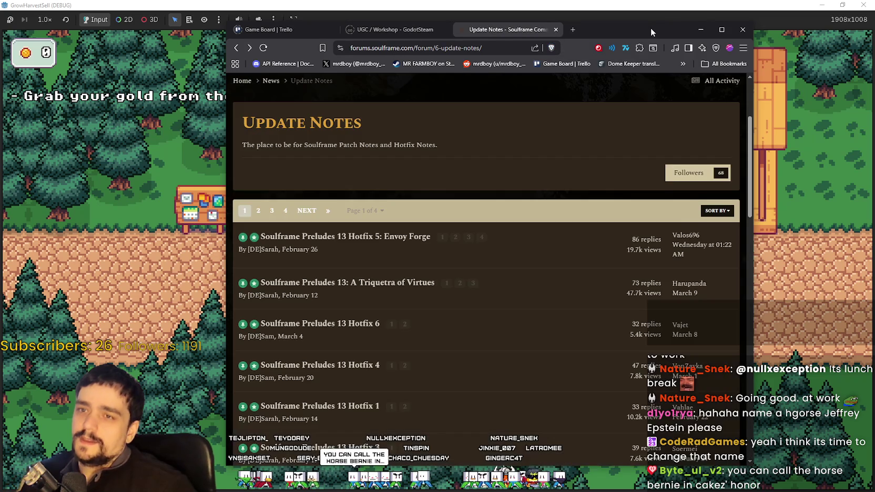
drag(651, 28, 648, 19)
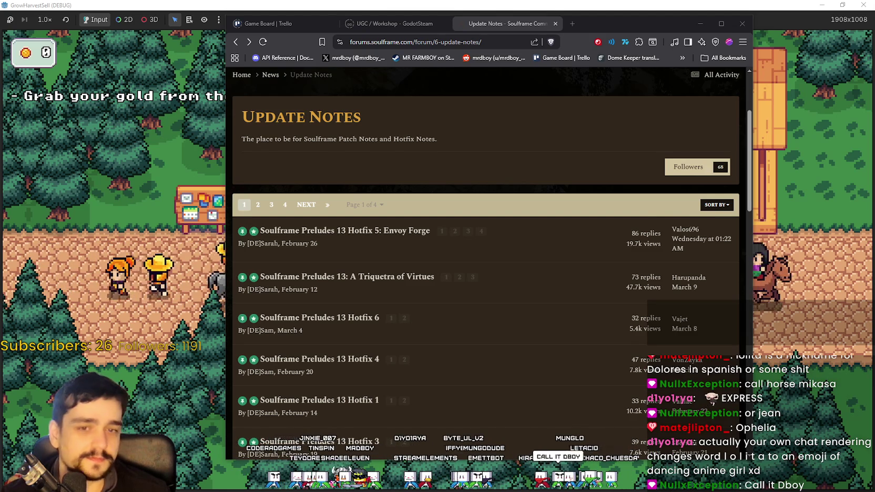
click(214, 304)
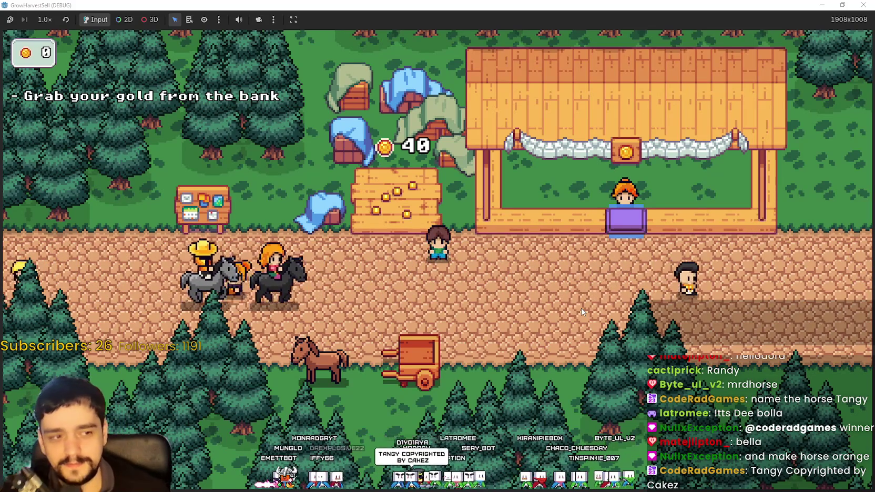
Walk the player along the farm road to the riders near the brown horse and cart
key(a)
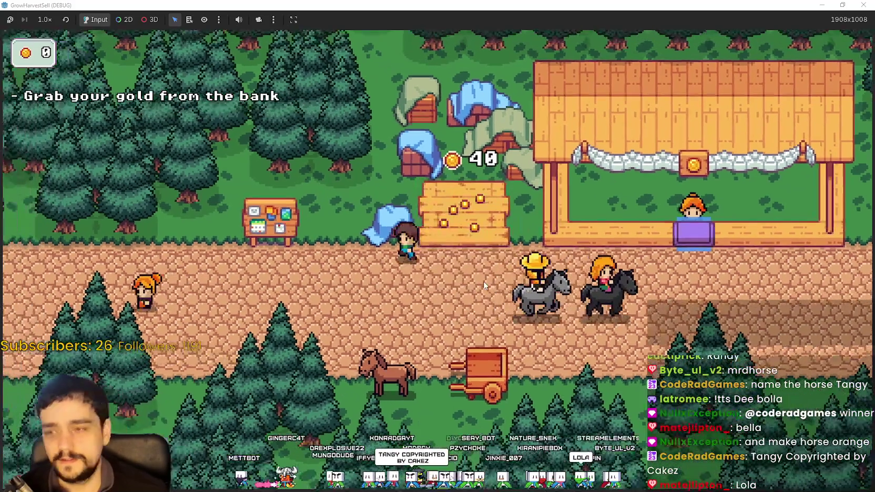
key(s)
key(d)
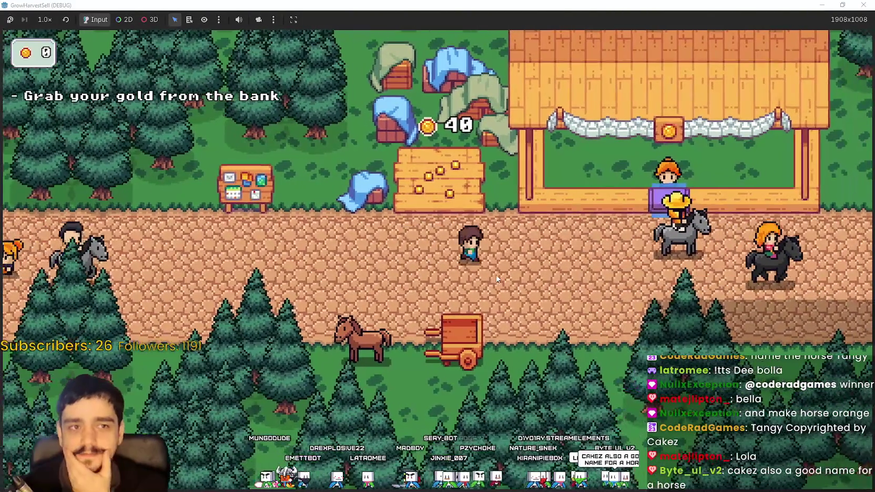
key(a)
key(d)
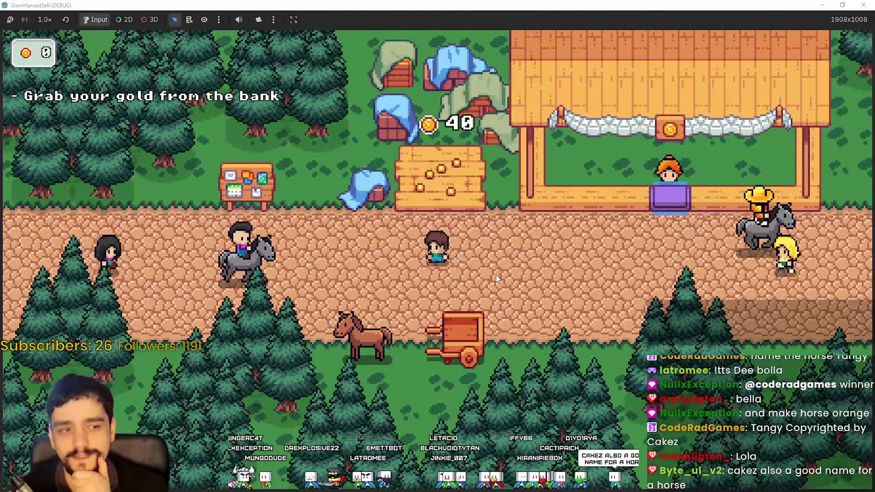
key(a)
key(s)
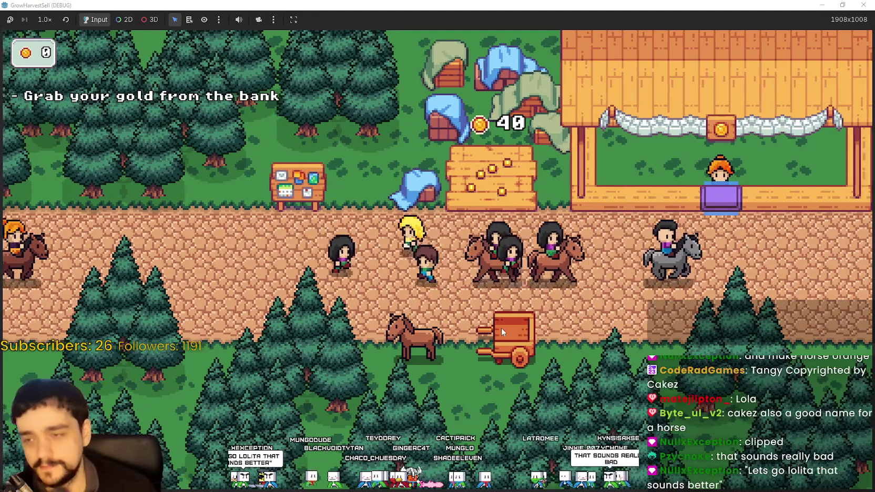
key(Left)
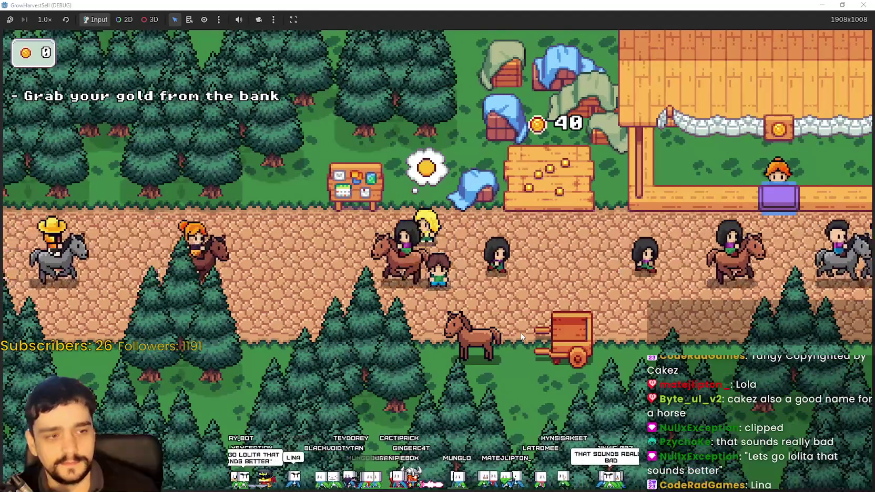
key(Right)
key(Up)
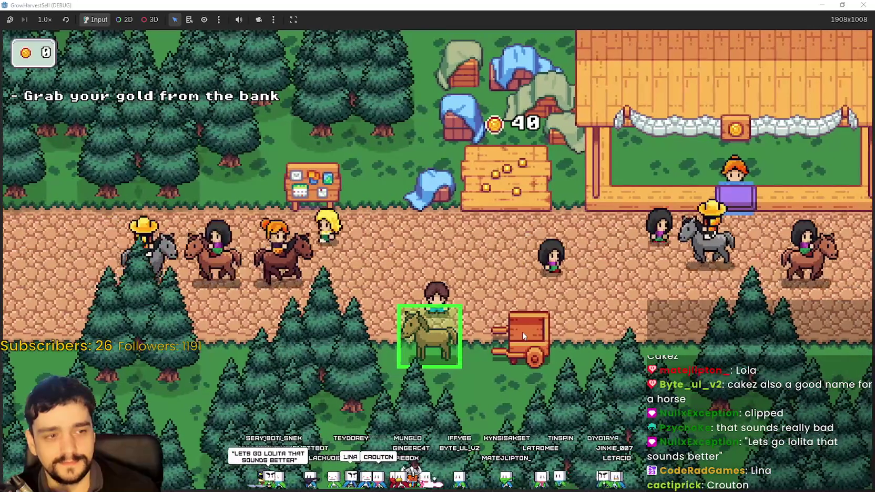
key(Left)
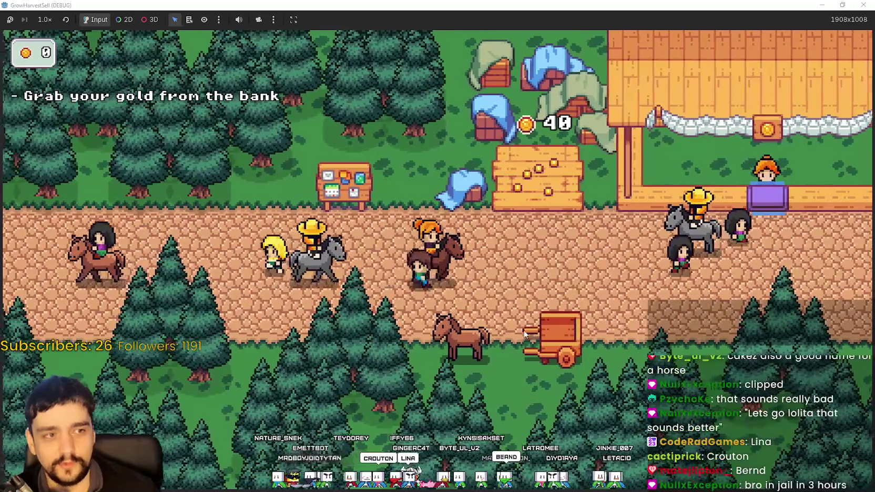
key(Up)
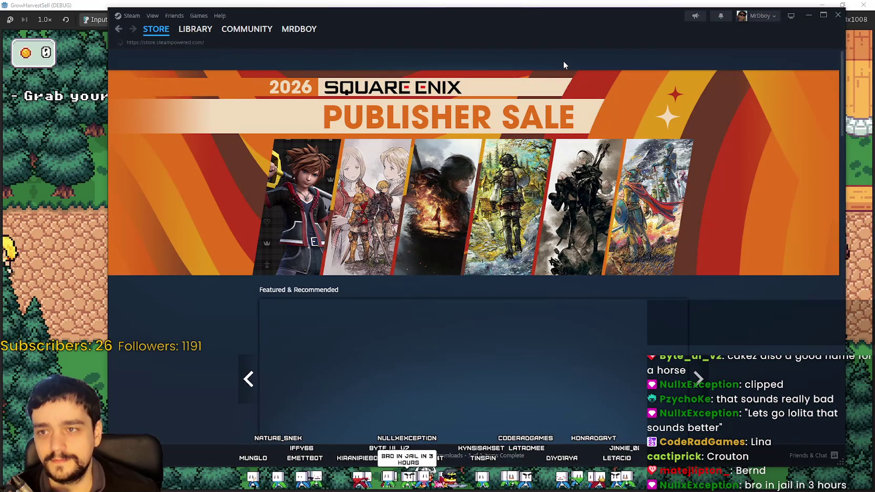
Search the Steam store for Witcher 3 and open The Witcher 3: Wild Hunt page
click(576, 56)
text(itcher 3)
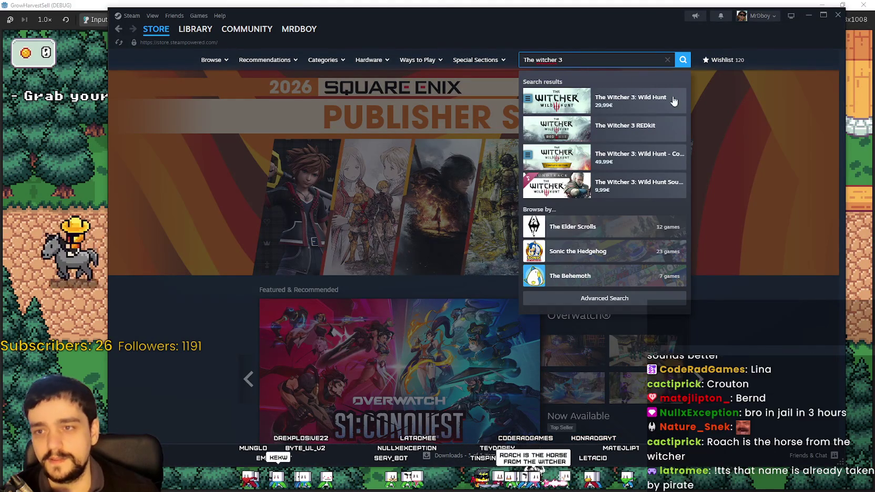
click(663, 103)
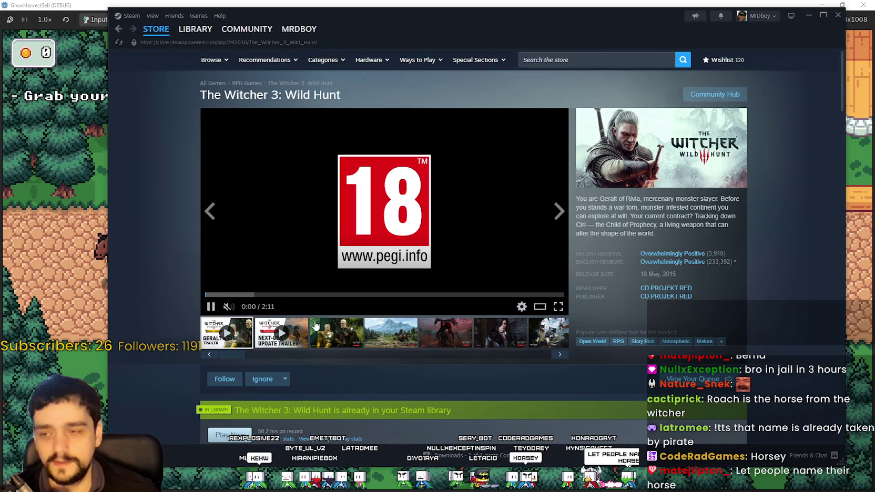
Open the Geralt and Ciri screenshot full size and page through four more screenshots
click(316, 324)
click(549, 224)
click(770, 246)
click(770, 246)
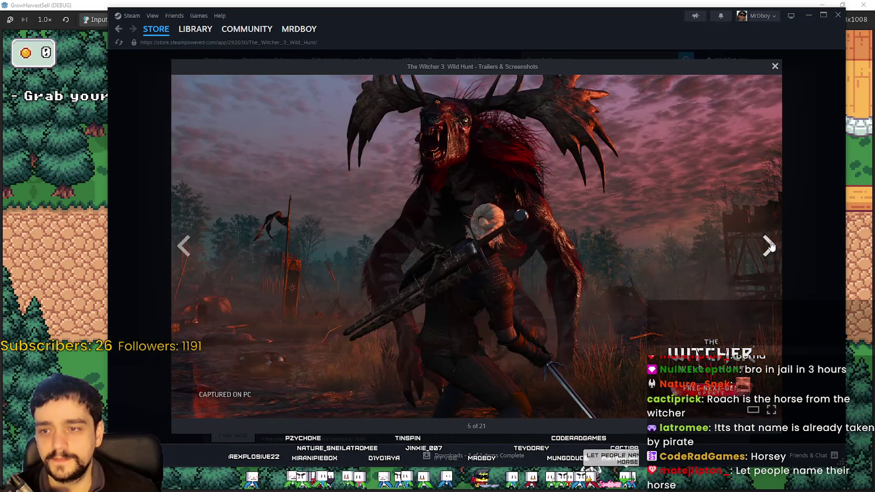
click(770, 246)
click(769, 245)
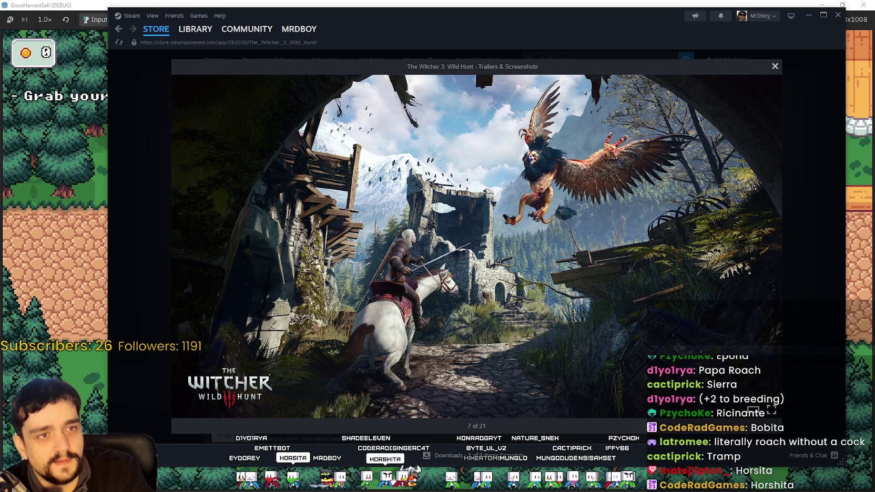
key(alt+Tab)
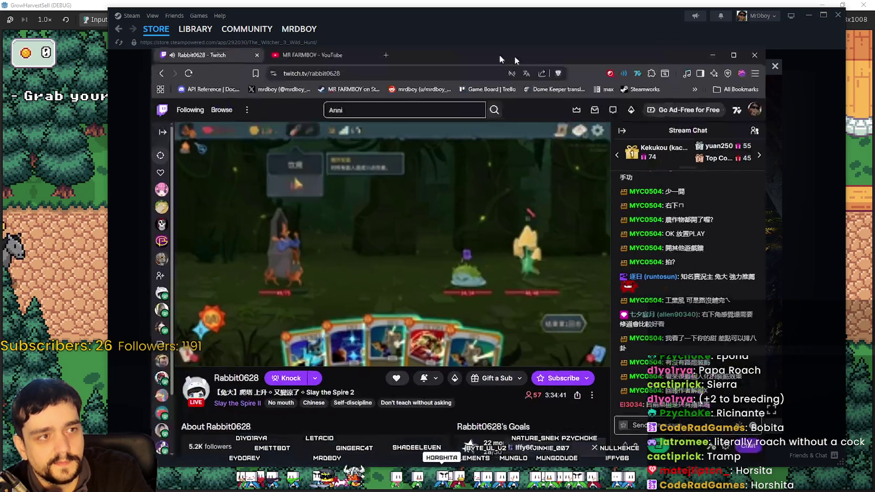
Hide the Twitch browser window to reveal the Witcher 3 screenshot viewer
key(alt+Tab)
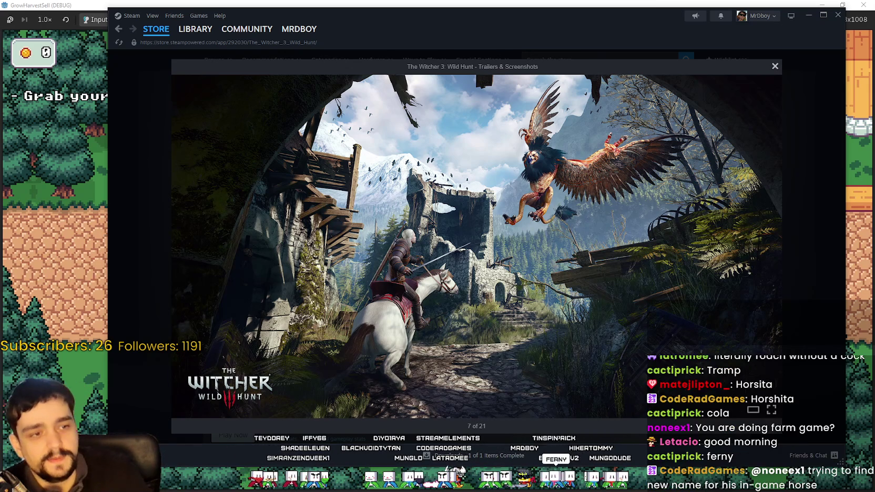
Close the Witcher gallery, open the MR FARMBOY store page, then return to the game
click(752, 57)
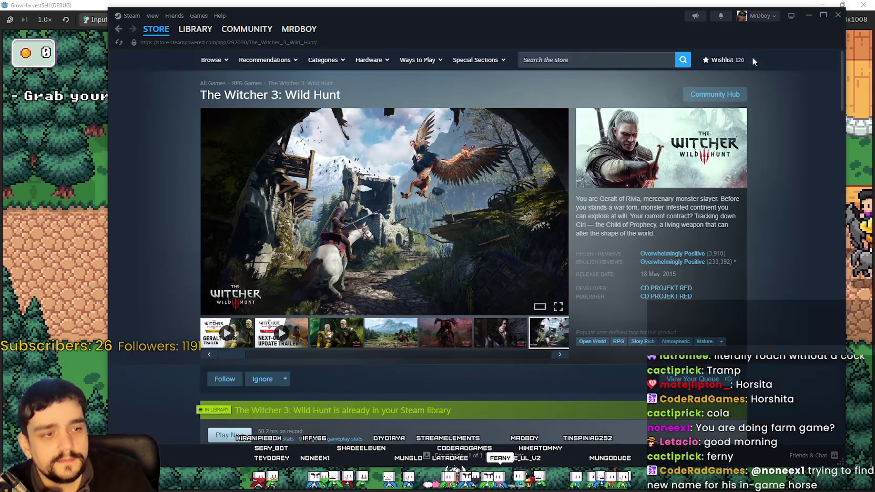
click(631, 61)
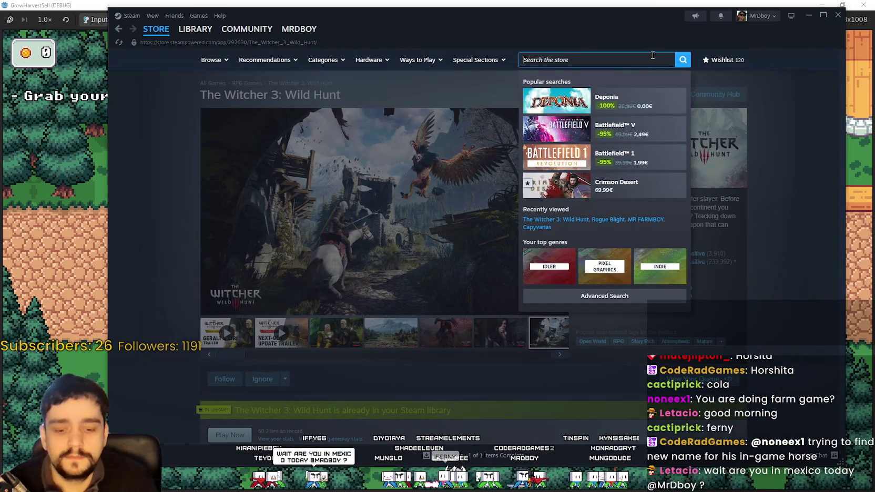
text(MR FARMBOY)
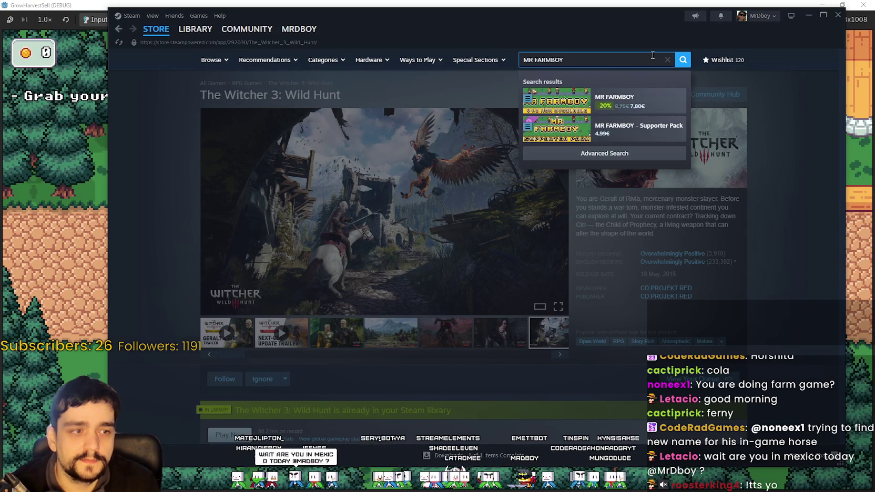
click(622, 101)
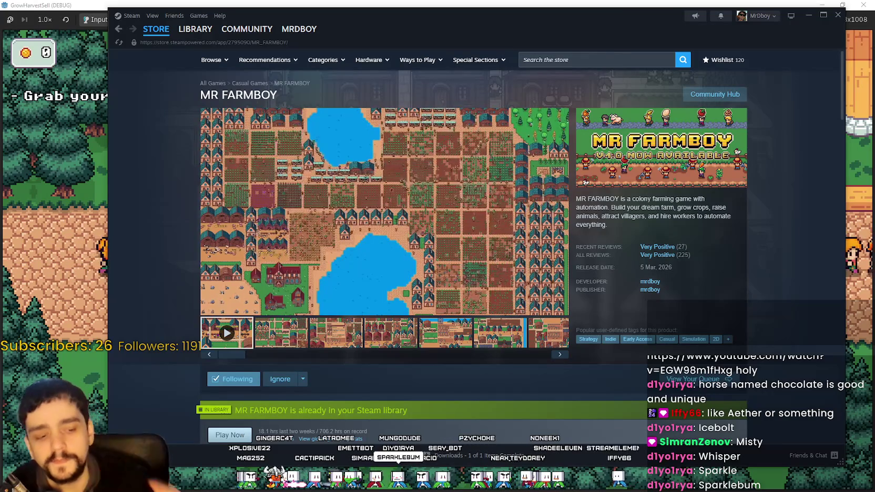
key(alt+Tab)
Walk the character to the horse and cart, bring up the stage travel choices, then cancel them
key(d)
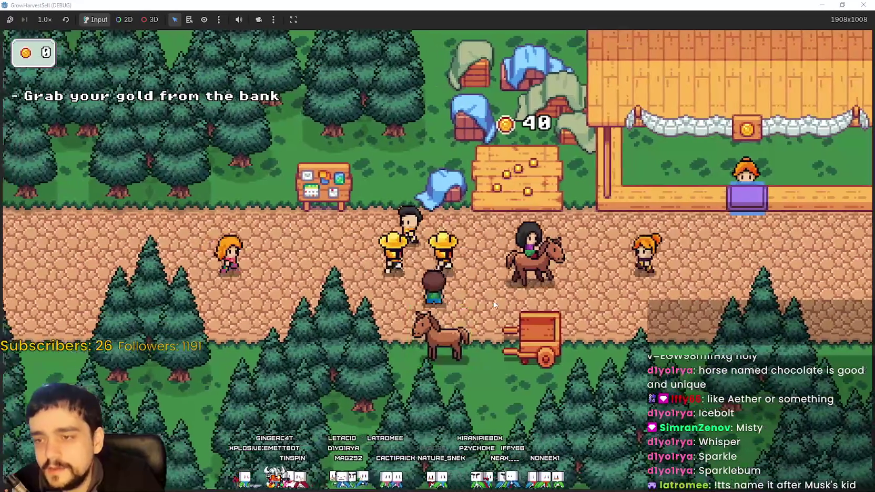
key(a)
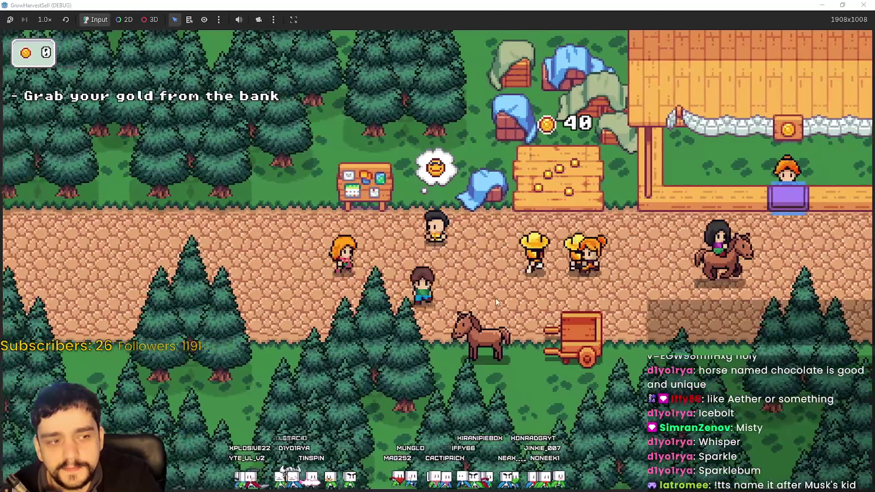
key(d)
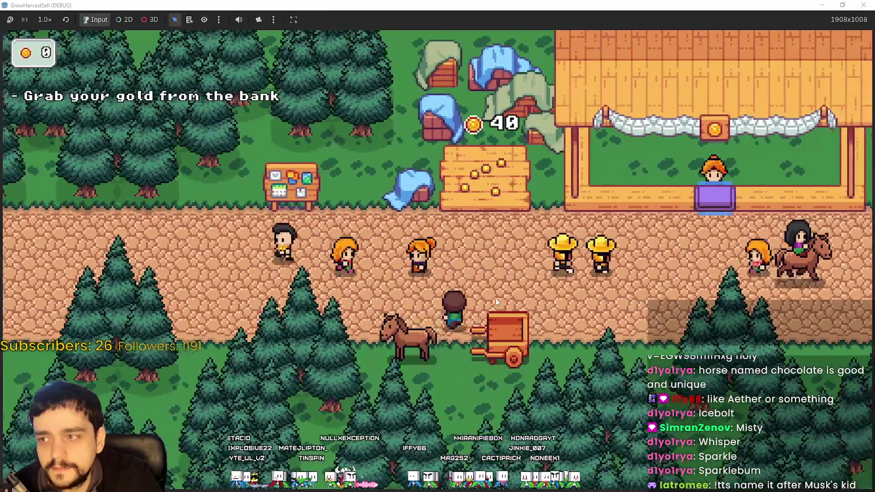
key(a)
key(e)
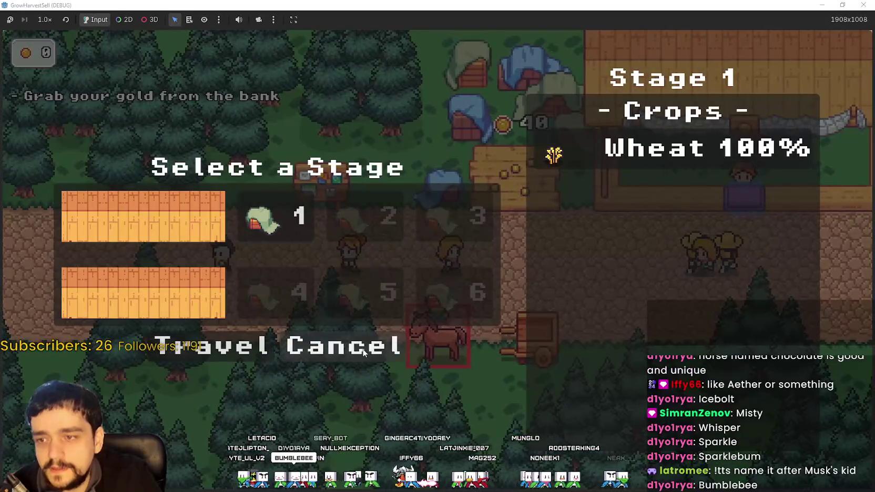
click(363, 352)
Walk the player up and left and open the Prestige skill tree
key(a)
key(w)
key(p)
mouse_move(427, 244)
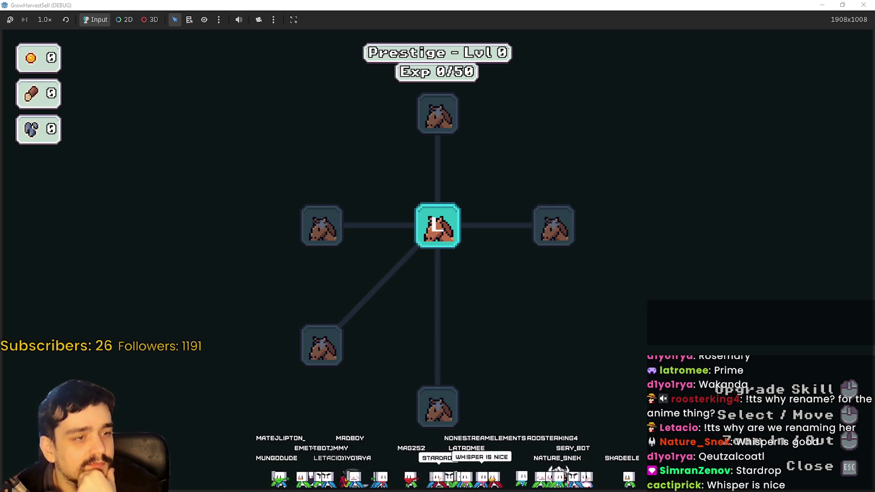
Close the skill tree, shrink the game window, and bring the Godot editor forward
key(Escape)
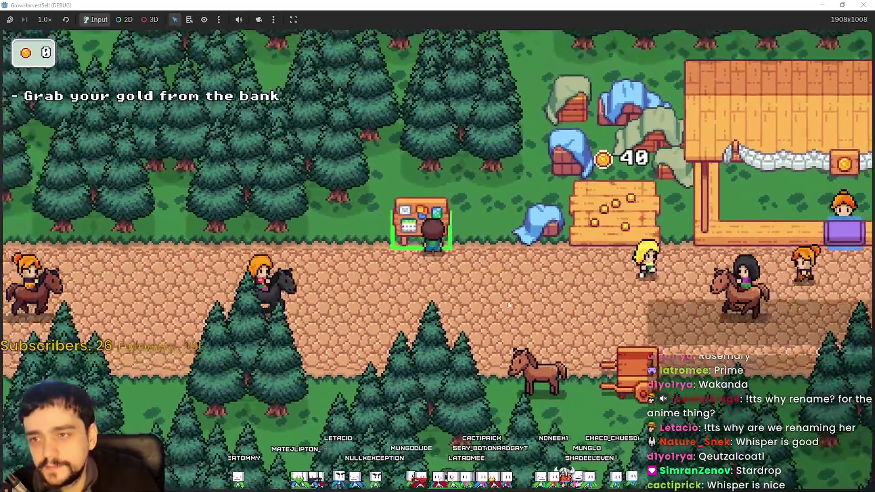
drag(511, 6, 510, 19)
click(661, 4)
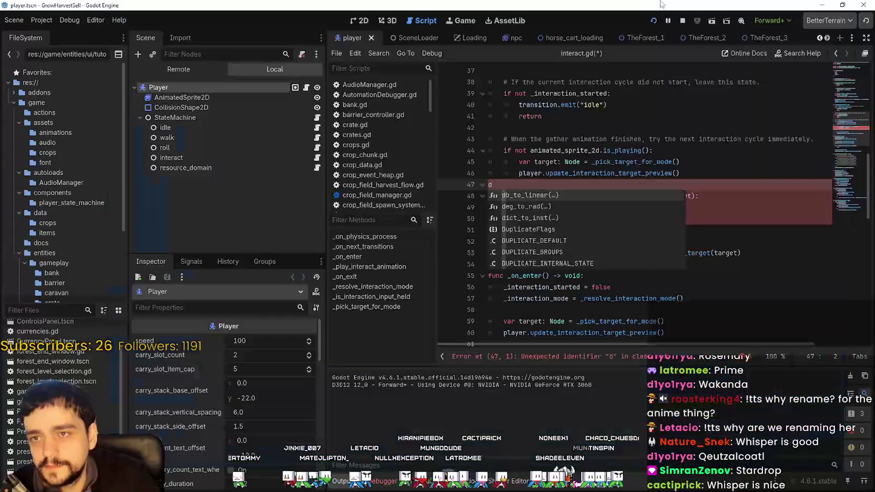
Undo the stray 'd' on line 47 of interact.gd and stop the running game
key(ctrl+z)
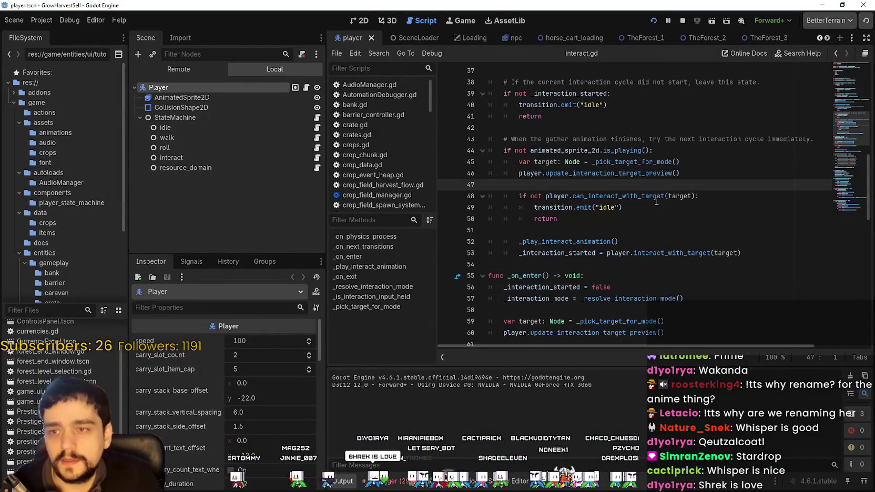
key(ctrl+shift+f)
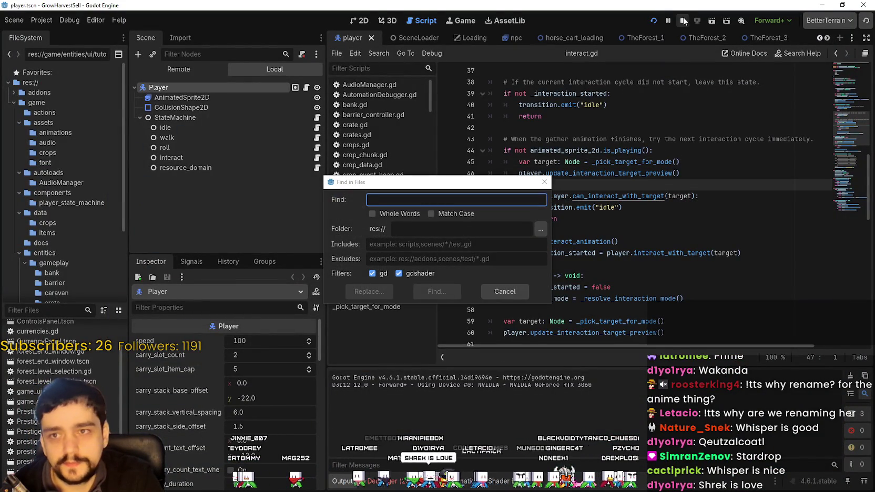
click(506, 292)
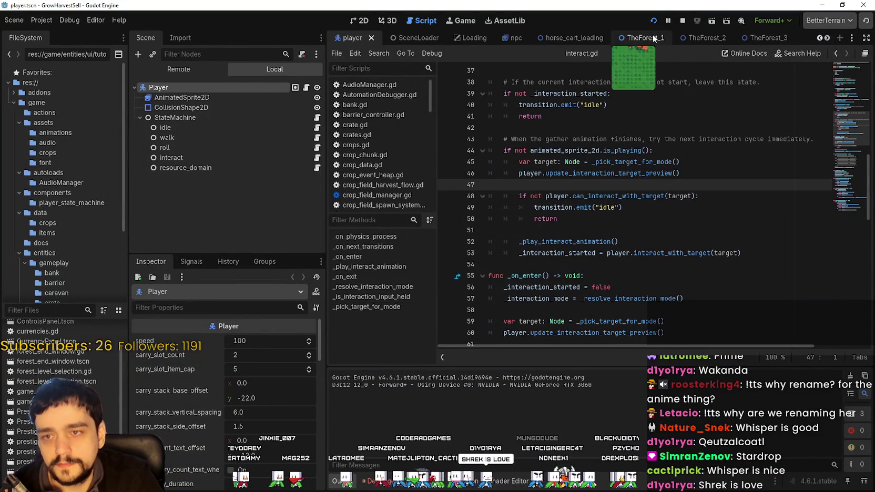
click(683, 21)
click(605, 196)
Search all project files for 'Lolita' and scroll through the matches
key(ctrl+shift+f)
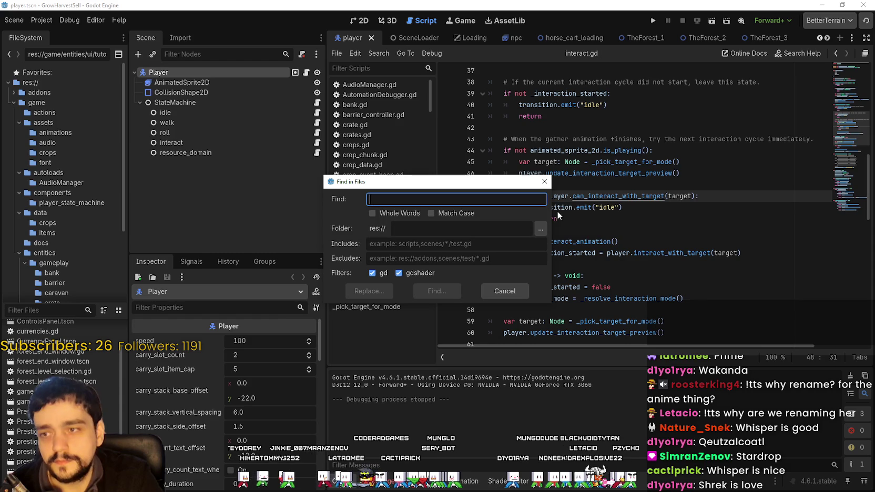
text(Lolita)
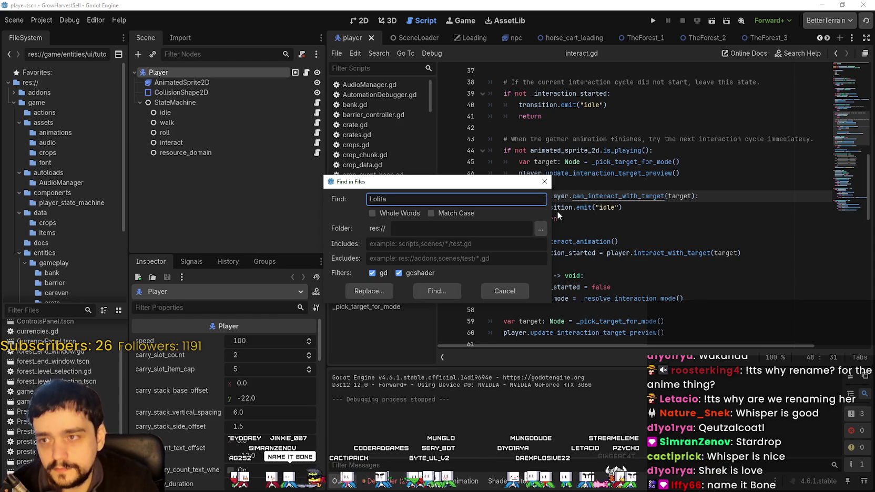
click(437, 290)
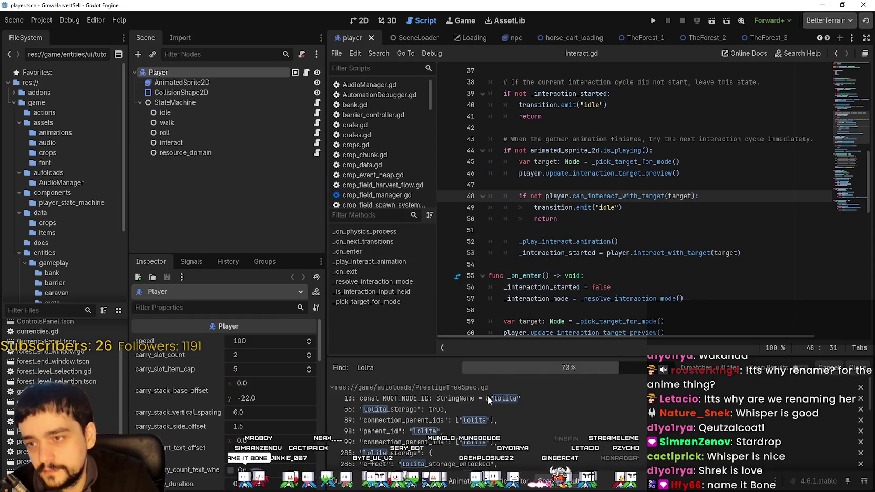
scroll(496, 436, down, 5)
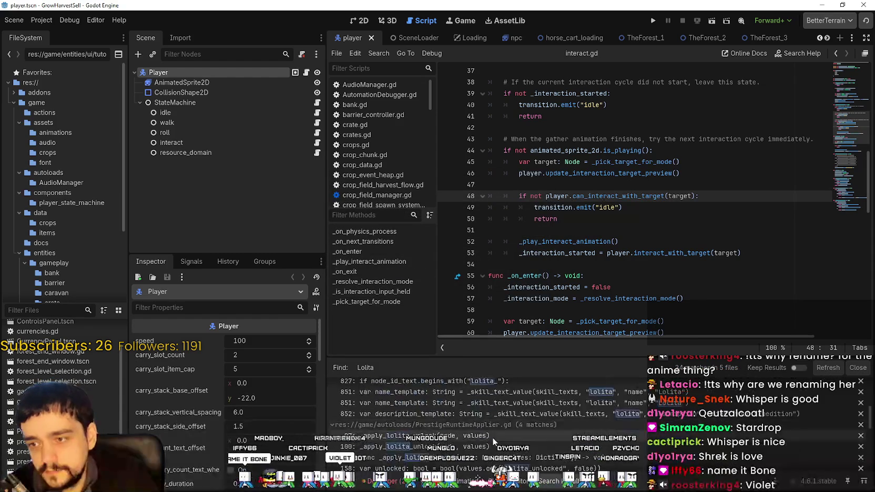
scroll(497, 433, down, 10)
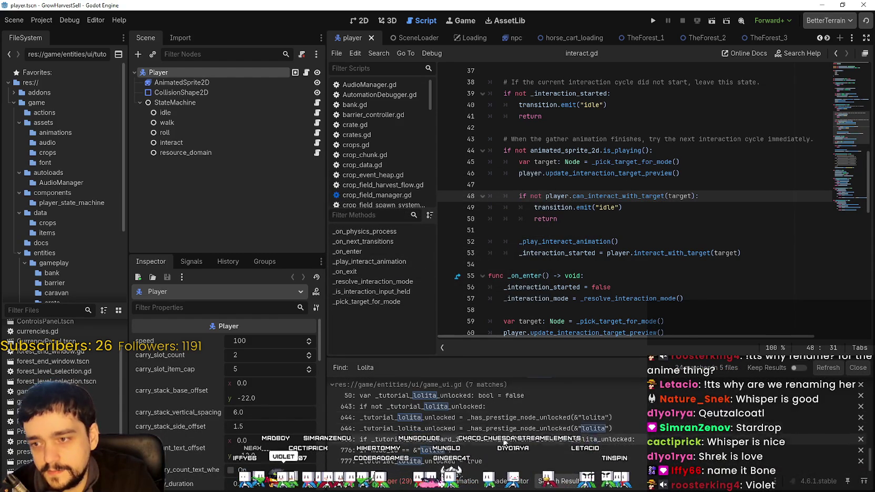
scroll(513, 443, down, 8)
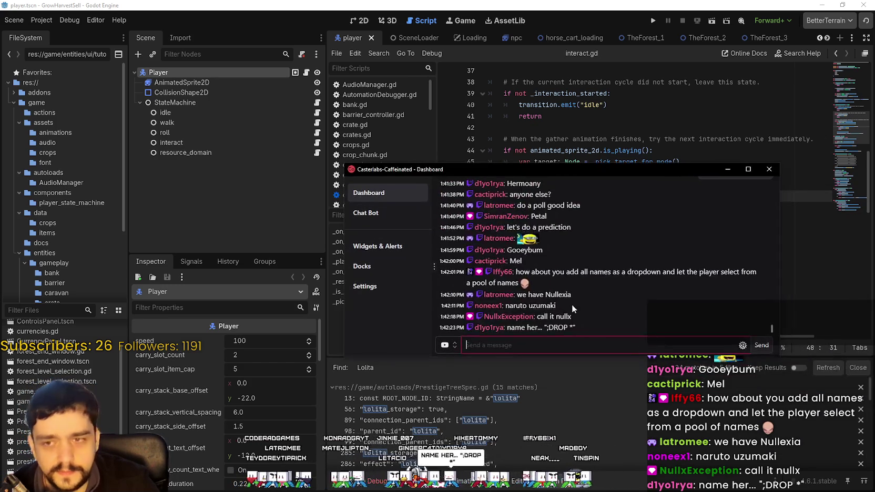
scroll(573, 303, up, 5)
scroll(559, 254, down, 3)
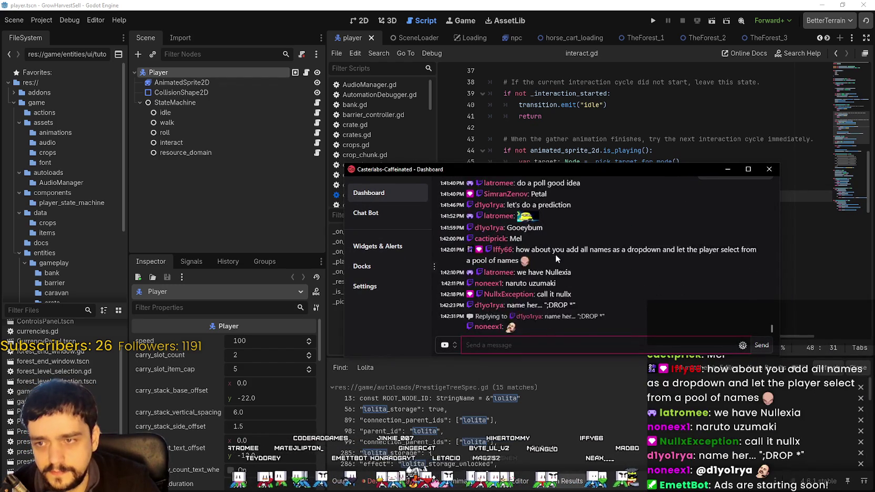
scroll(559, 254, up, 1)
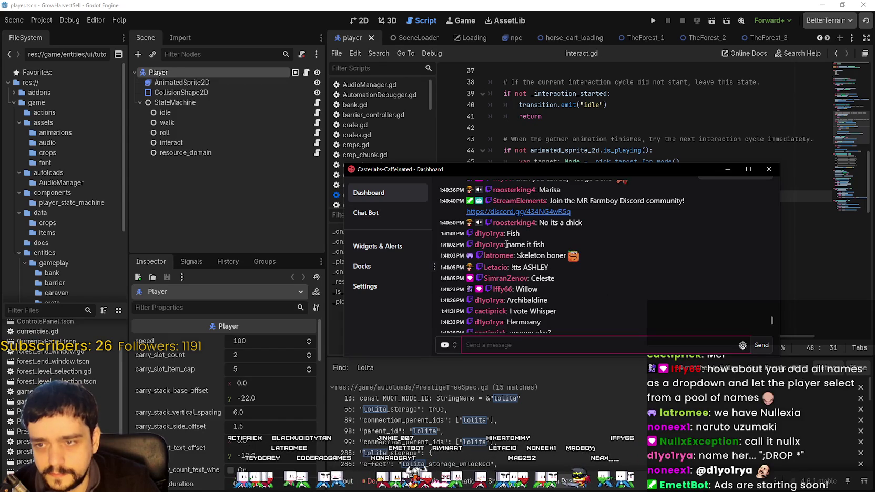
scroll(591, 257, up, 2)
scroll(615, 257, up, 3)
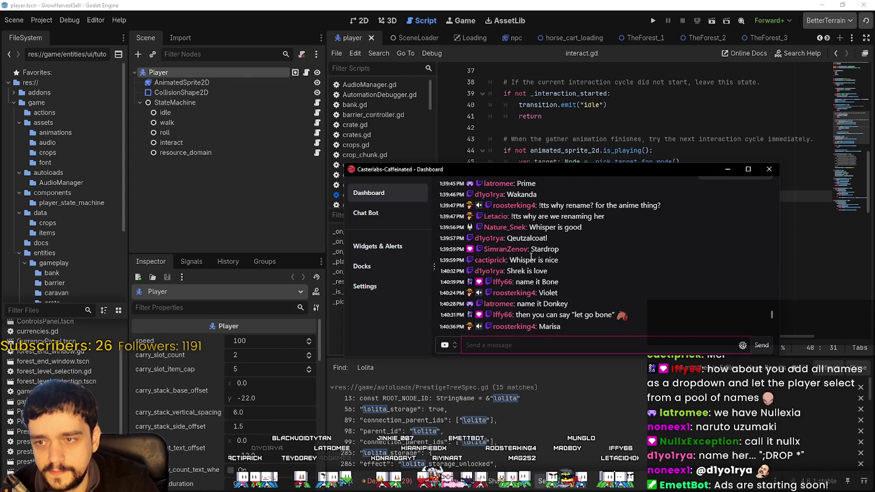
scroll(547, 260, up, 2)
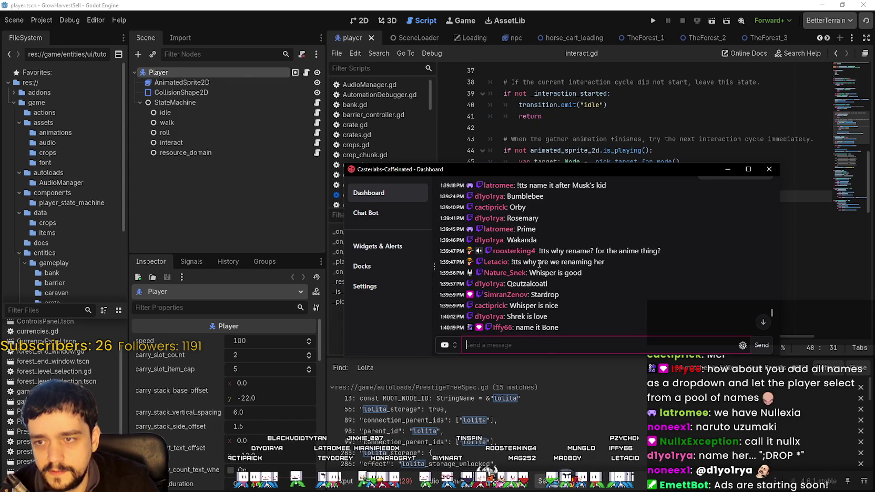
scroll(539, 264, up, 2)
scroll(539, 279, up, 2)
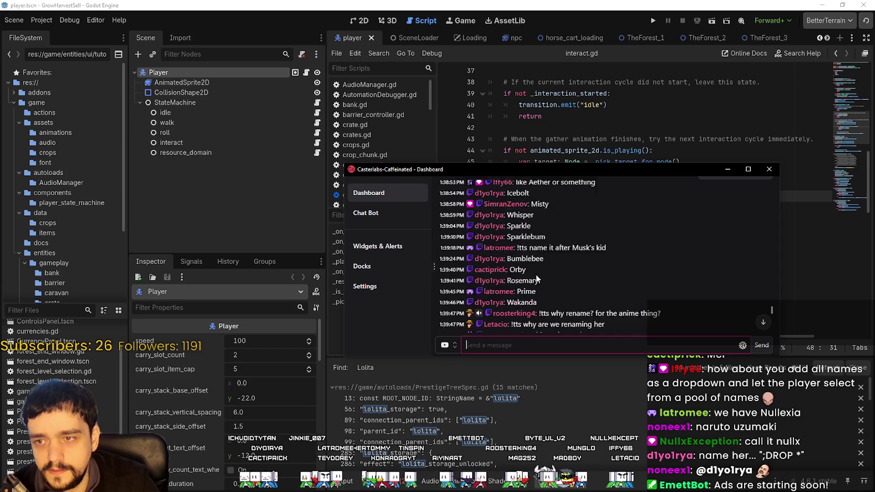
scroll(551, 241, up, 2)
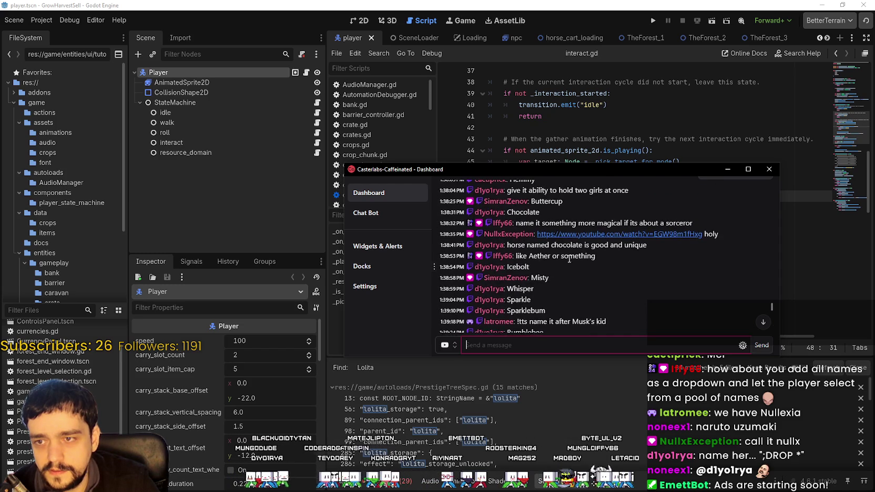
scroll(577, 302, up, 2)
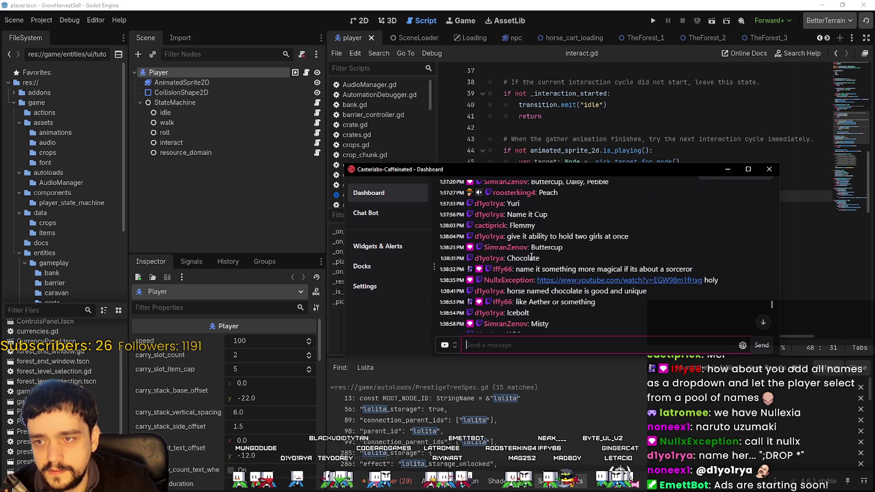
double_click(555, 245)
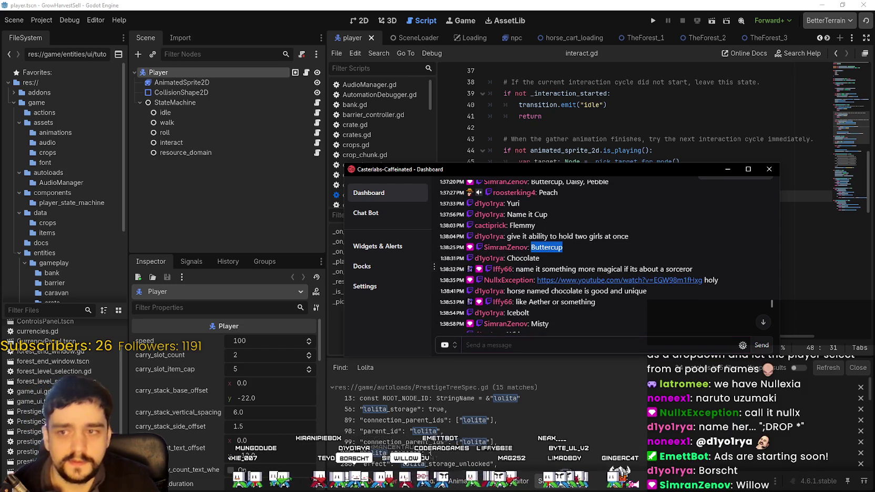
key(alt+Tab)
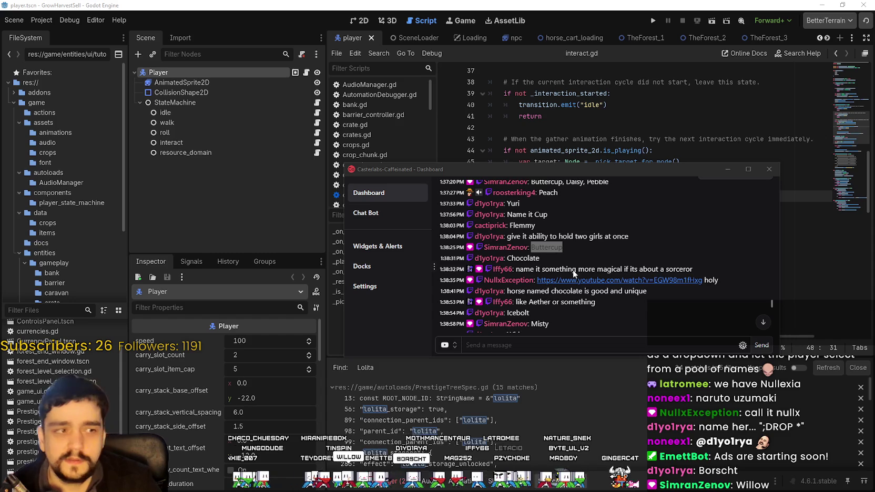
scroll(567, 281, up, 5)
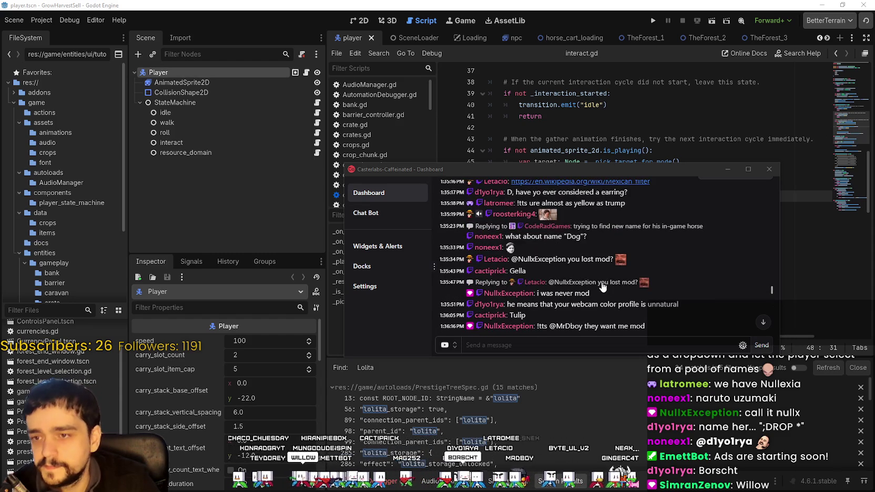
scroll(603, 284, down, 10)
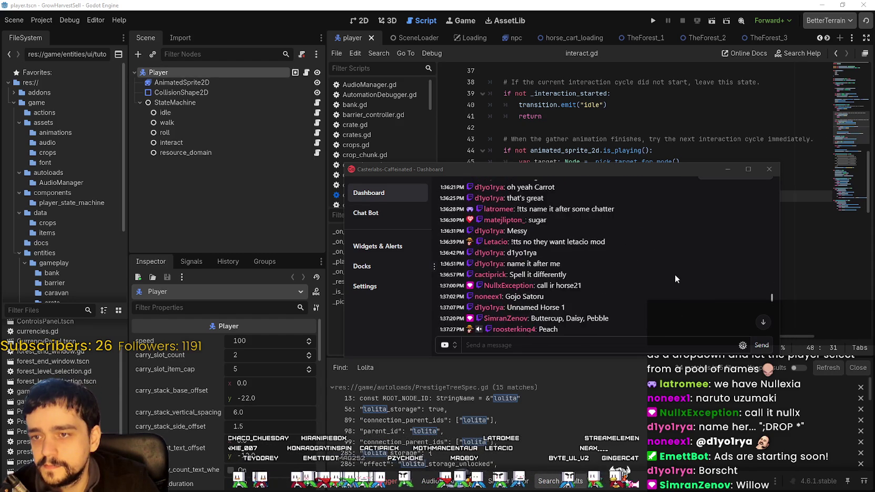
scroll(672, 272, down, 10)
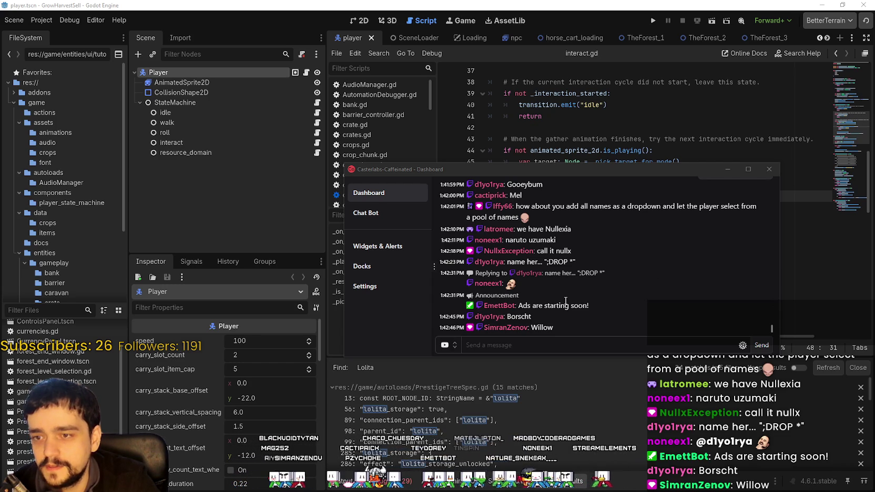
click(550, 329)
drag(490, 209, 603, 220)
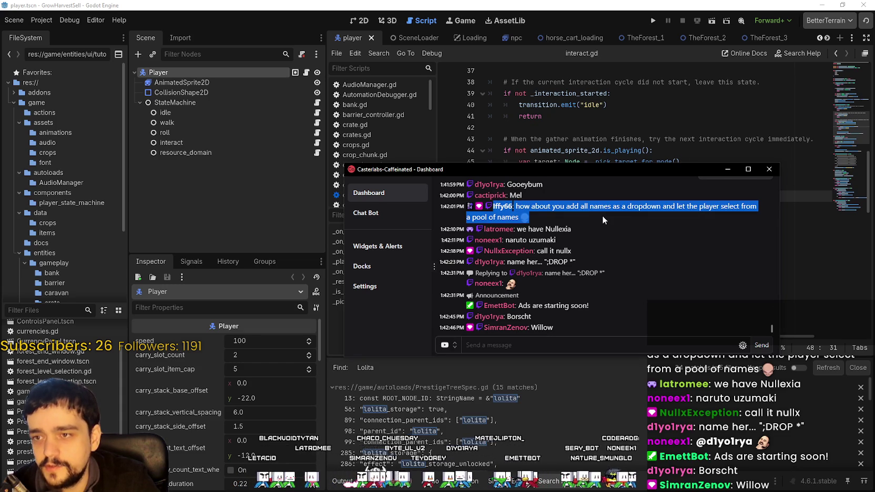
click(626, 309)
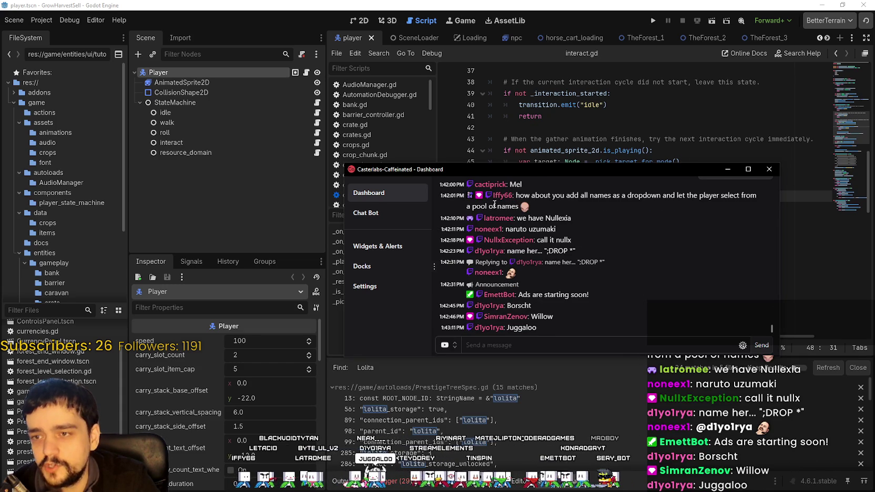
drag(493, 199, 583, 213)
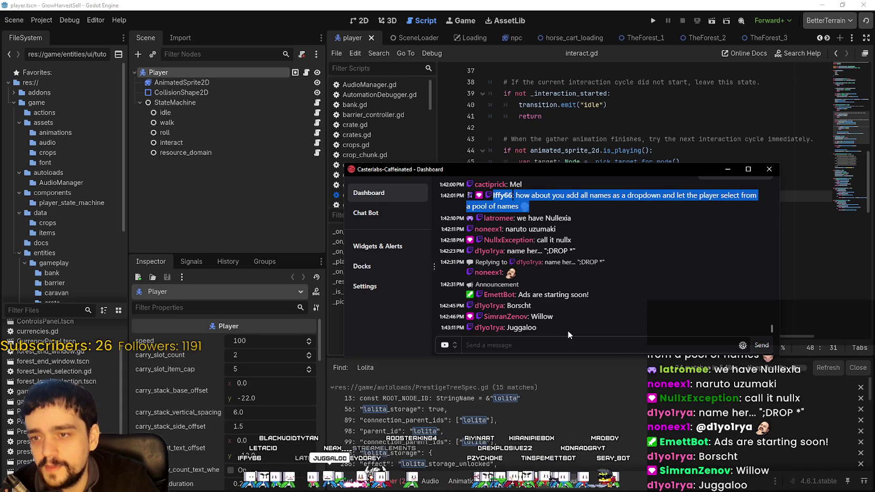
click(567, 330)
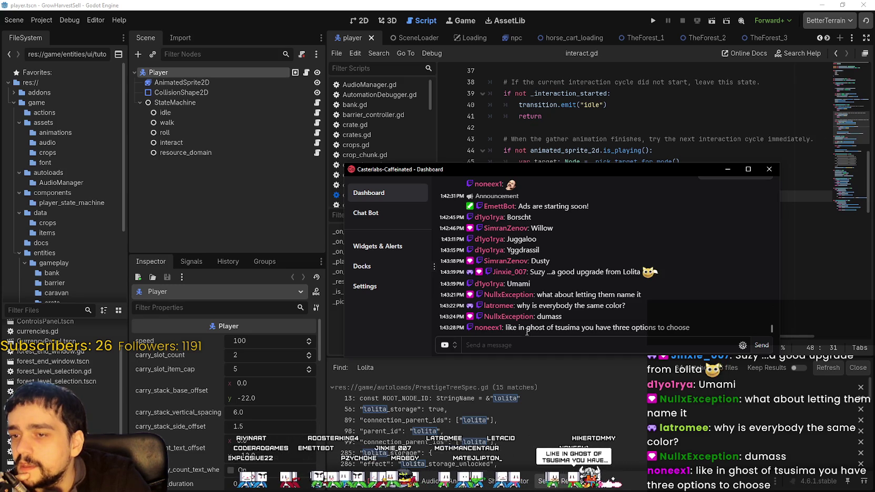
drag(527, 331, 633, 335)
click(696, 326)
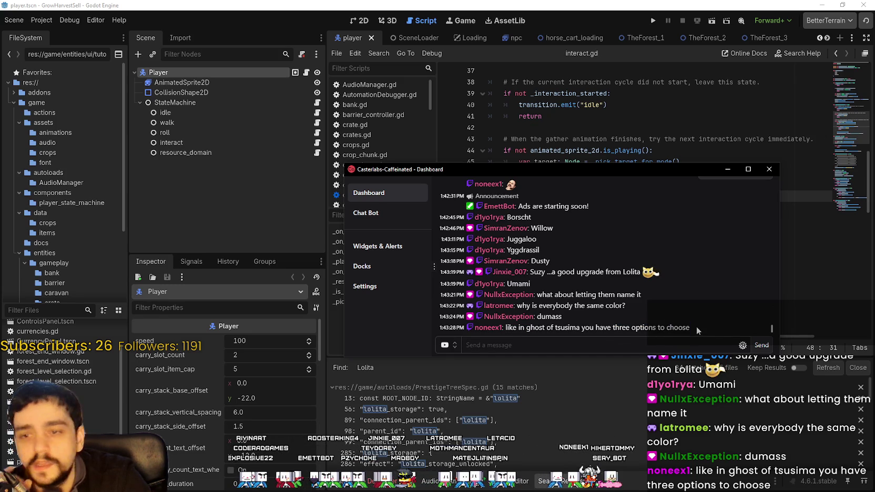
mouse_move(547, 325)
mouse_down()
mouse_move(558, 210)
mouse_move(589, 300)
mouse_move(528, 292)
mouse_up()
click(527, 293)
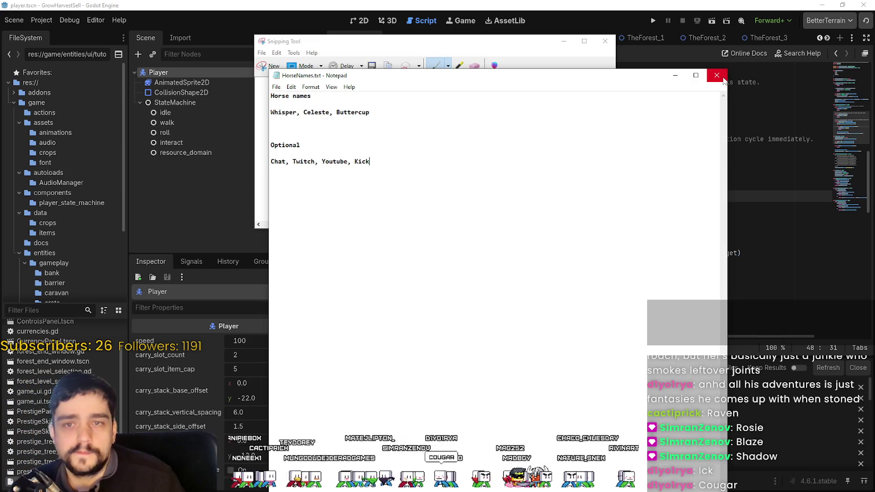
Look over lines in HorseNames.txt, then close Notepad and refocus Godot's interact.gd editor
drag(397, 164, 292, 167)
click(410, 206)
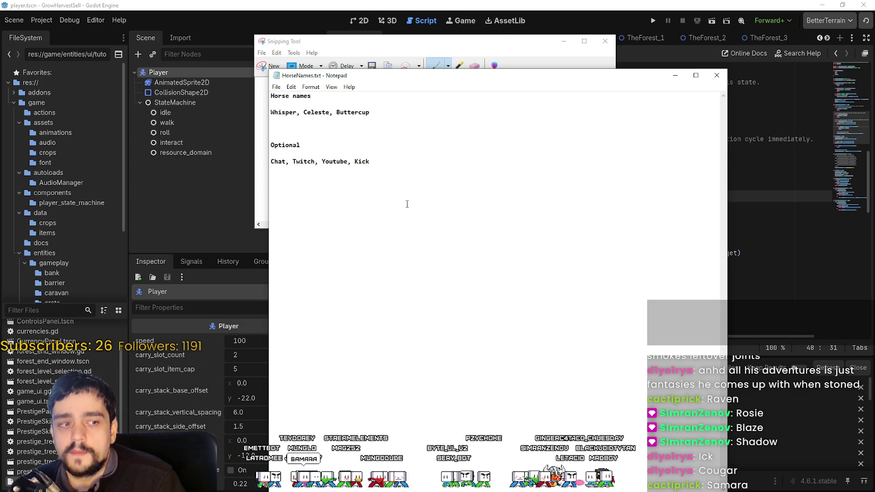
key(shift+Home)
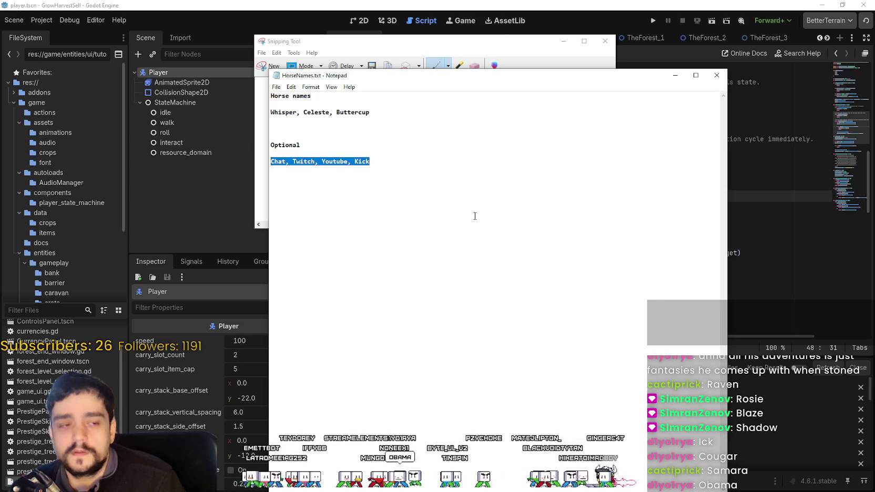
click(446, 192)
key(Up)
key(Up)
key(shift+Home)
click(494, 216)
key(ctrl+shift+Left)
key(Right)
click(718, 77)
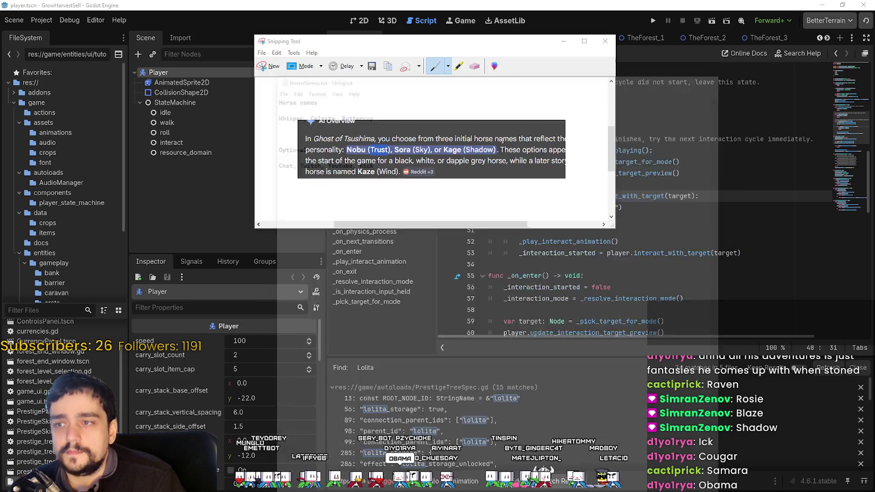
click(586, 195)
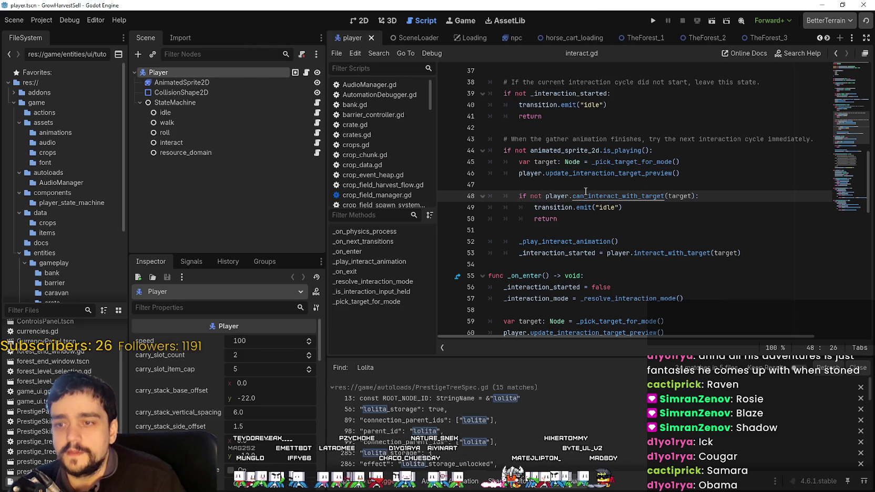
Search the project for Lolita and rename the line 13 match in PrestigeTreeSpec.gd to whisper
key(ctrl+shift+f)
click(505, 291)
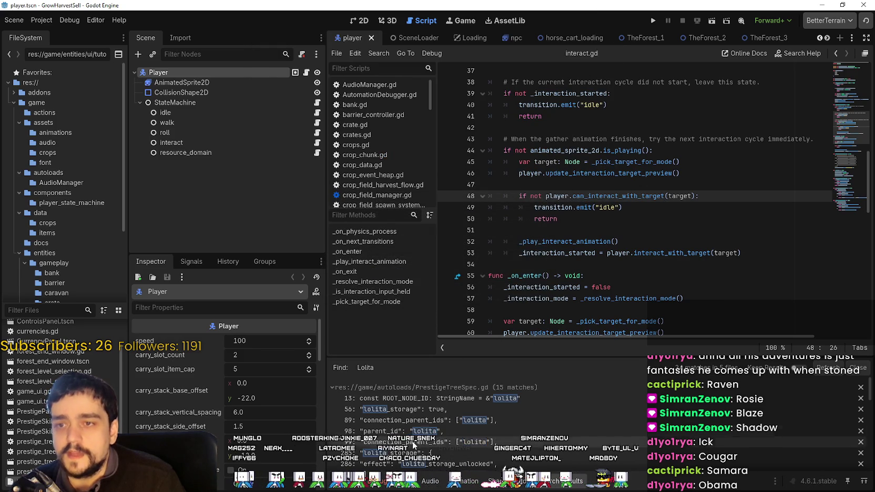
click(455, 391)
scroll(620, 163, up, 4)
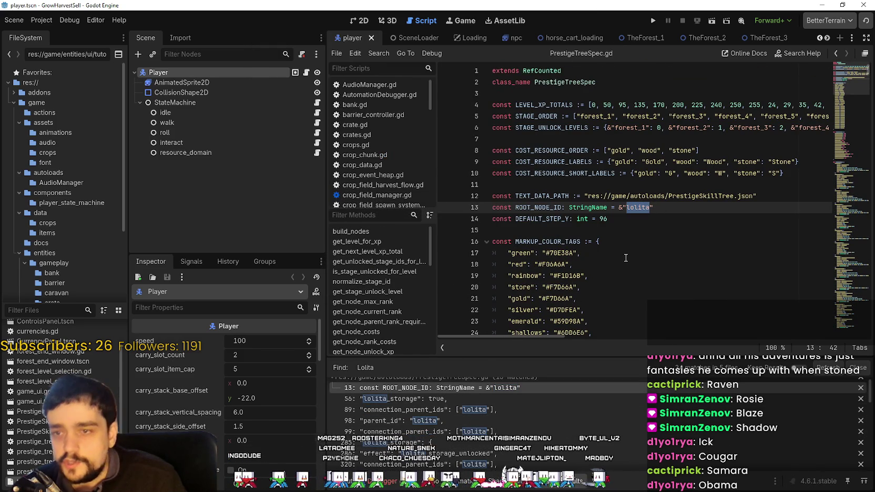
text(whisper)
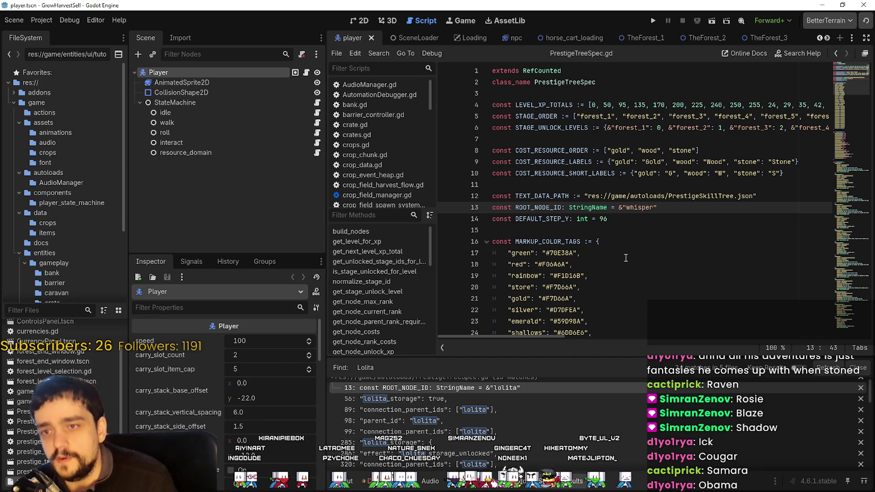
click(644, 220)
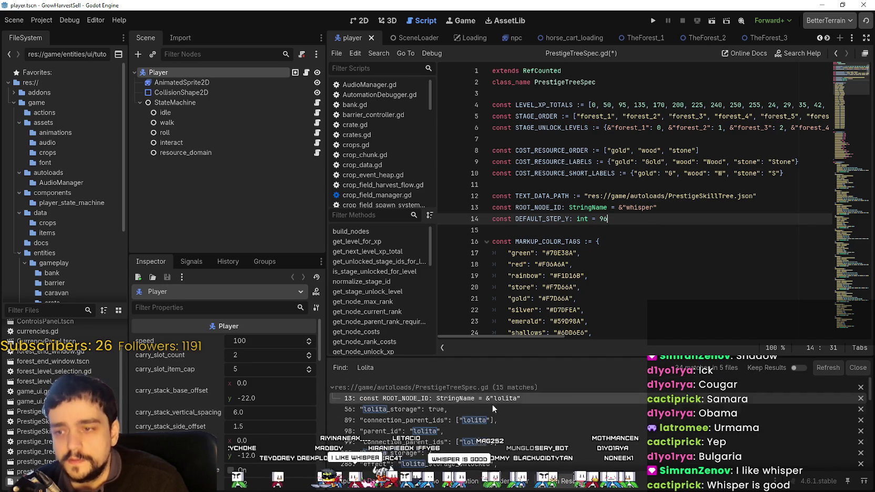
Rename the lolita matches on lines 56, 89, 98 and 99 to whisper
click(491, 402)
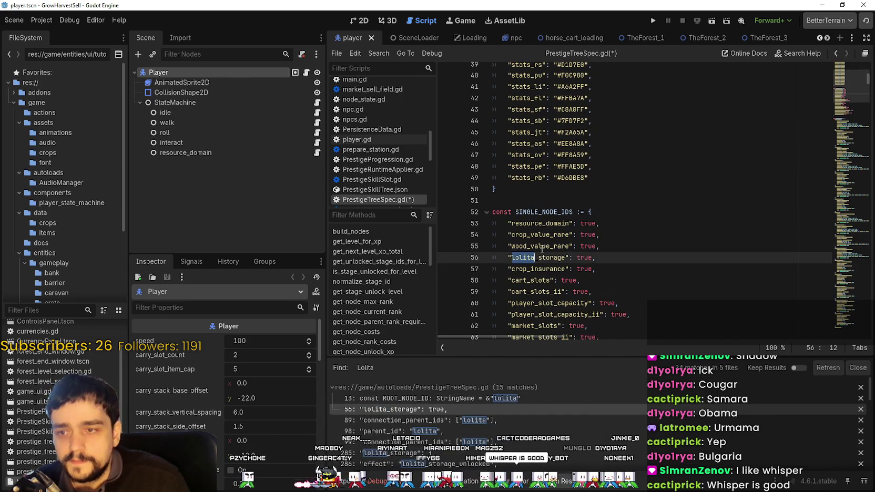
text(whisper)
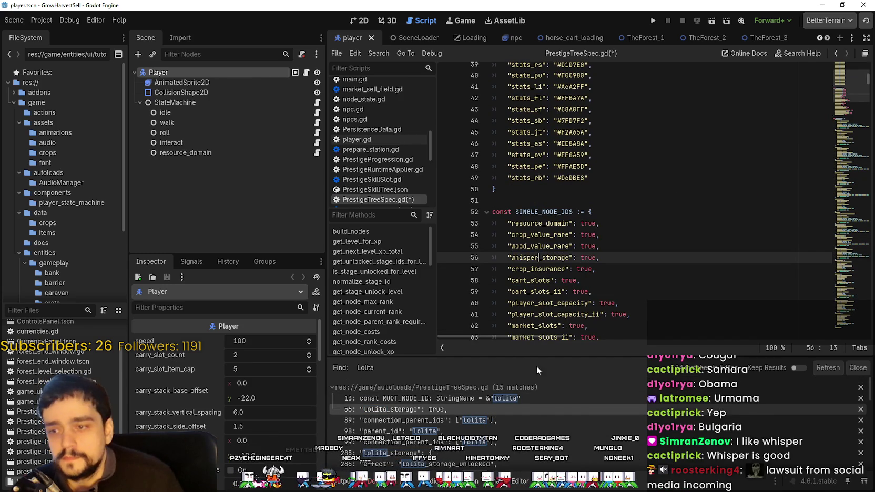
click(531, 419)
scroll(543, 262, down, 2)
text(whisper"],)
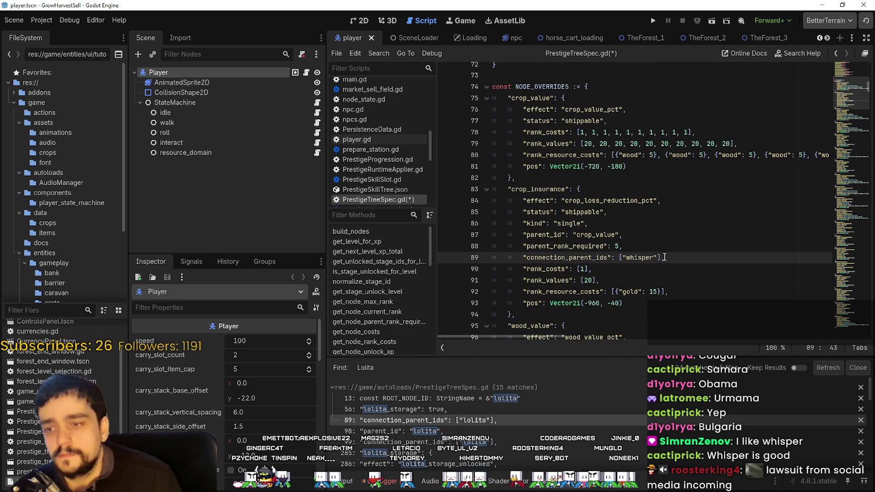
click(521, 431)
text(whisper",)
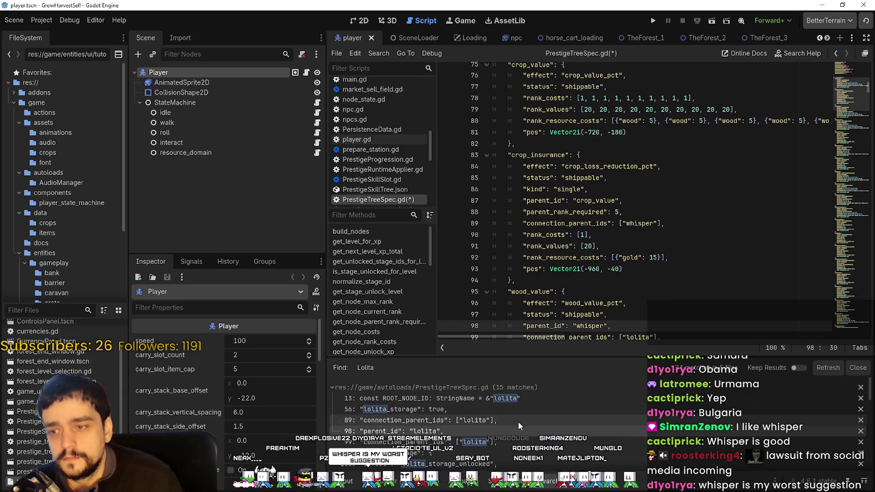
click(516, 442)
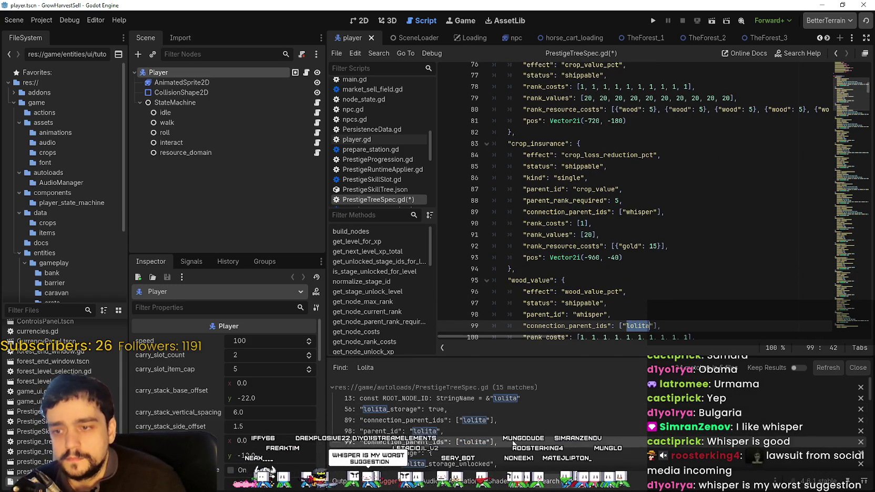
text(q)
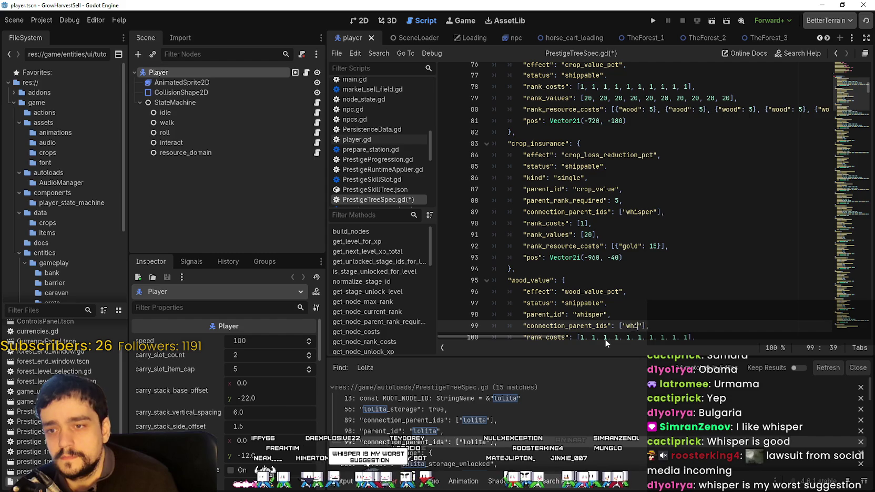
click(458, 452)
Rename the lolita matches on lines 285, 286, 320 and 416 to whisper, including whisper_storage
text(whisper_storage": {)
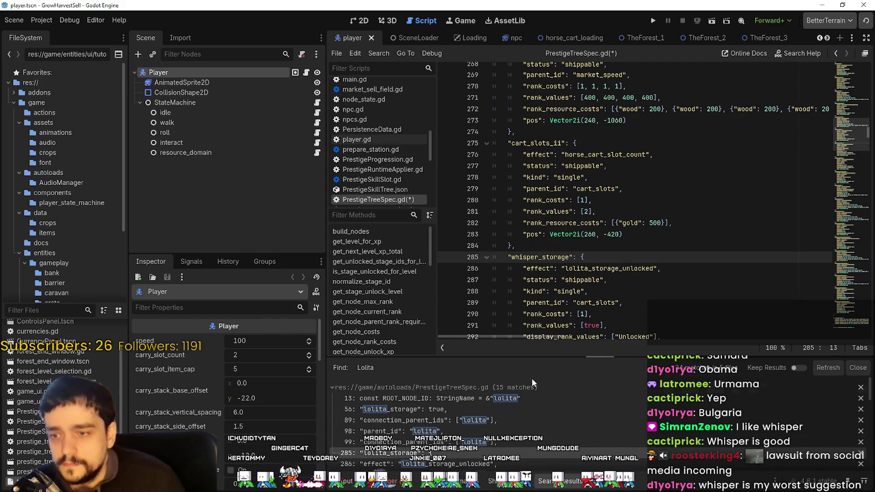
scroll(480, 435, down, 1)
click(483, 445)
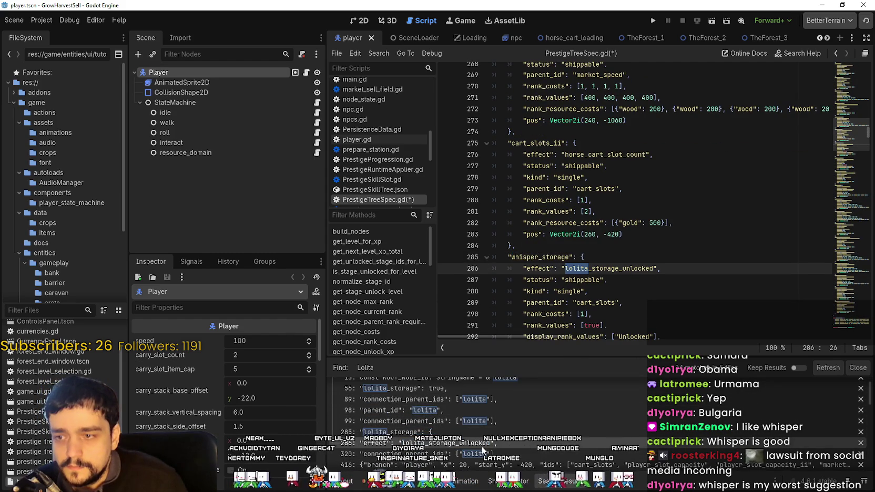
text(whisper)
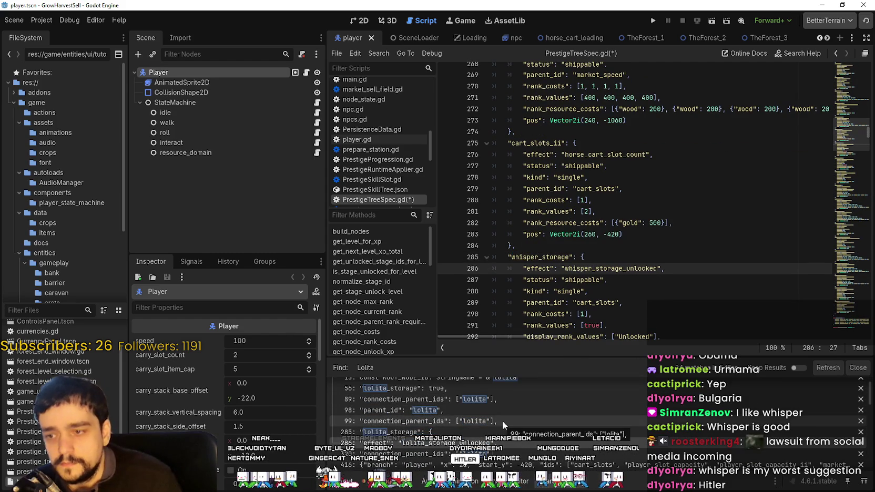
click(473, 453)
text(whisper"],)
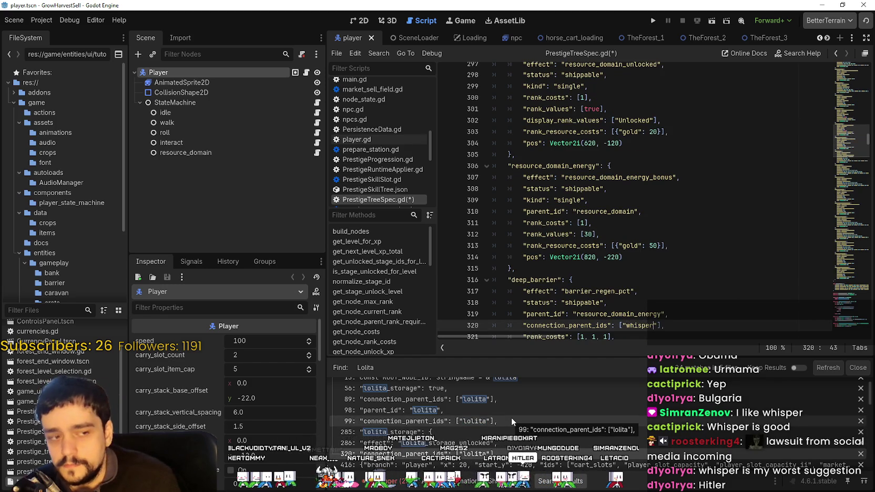
scroll(512, 418, down, 1)
click(524, 445)
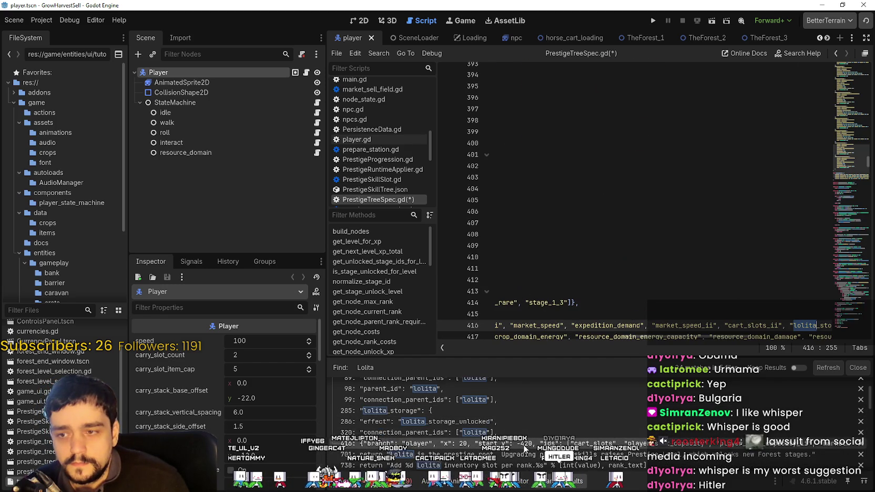
text(per)
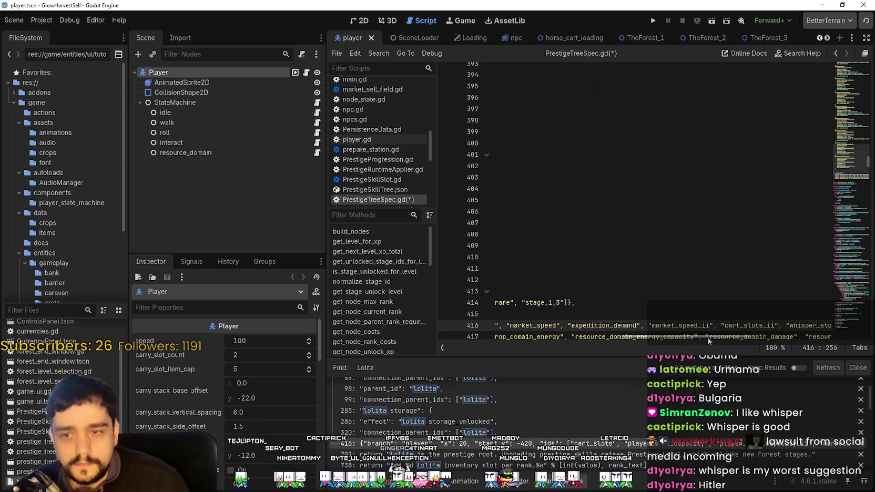
scroll(712, 337, right, 4)
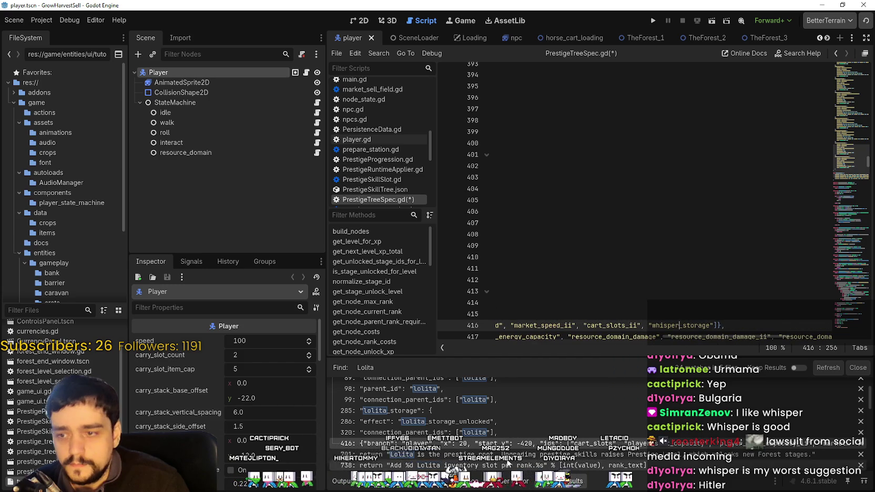
click(589, 455)
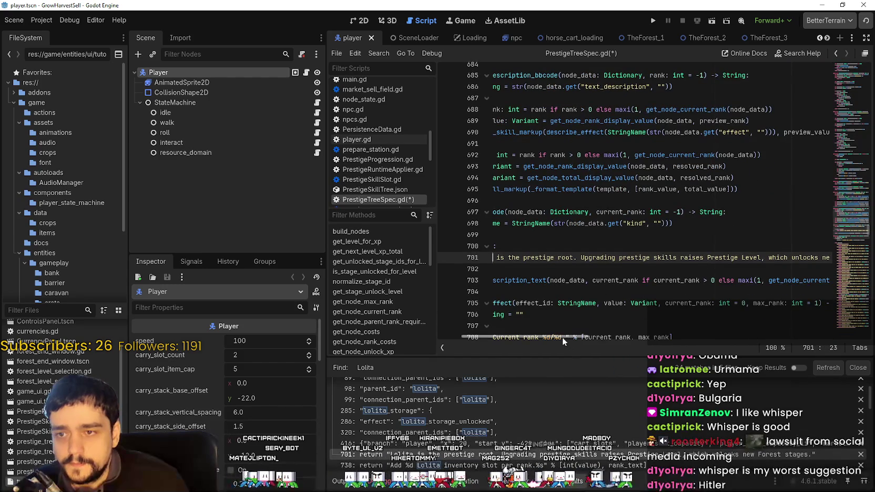
Replace Lolita with Whisper on lines 701, 738 and 827 of PrestigeTreeSpec.gd
scroll(517, 331, left, 4)
text(Whisper)
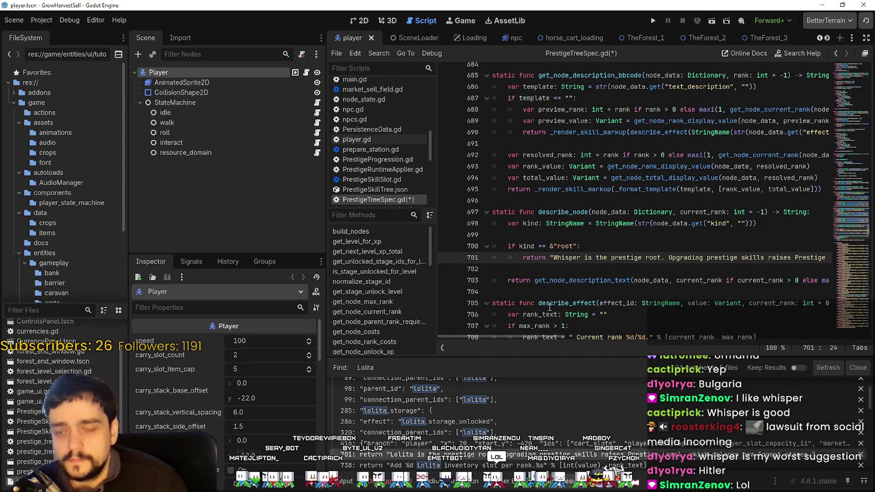
mouse_move(558, 337)
mouse_down()
mouse_move(612, 333)
mouse_move(596, 337)
mouse_move(551, 417)
mouse_up()
scroll(601, 453, down, 1)
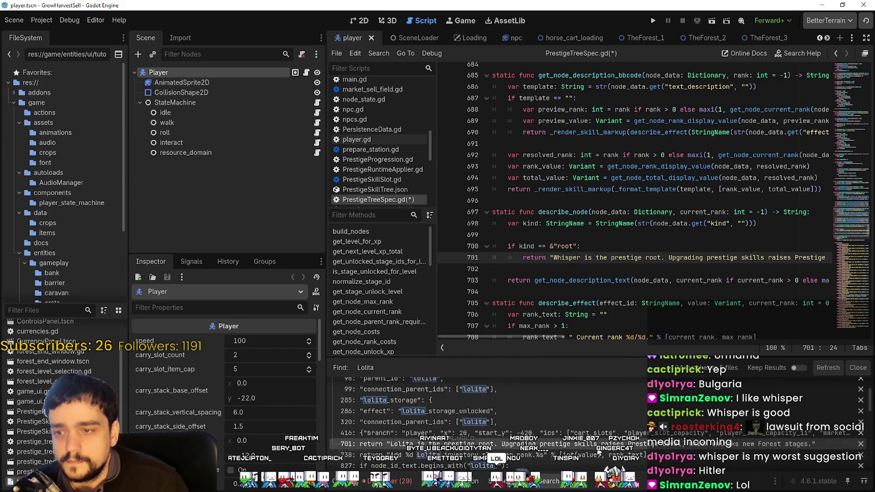
click(586, 454)
text(Whisper inventory slot per rank.%s" % [int(value), rank_text)
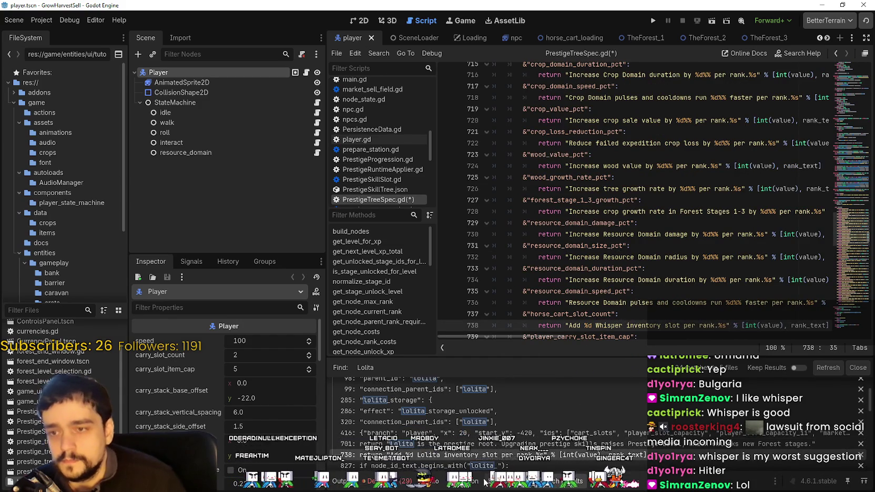
scroll(489, 463, down, 2)
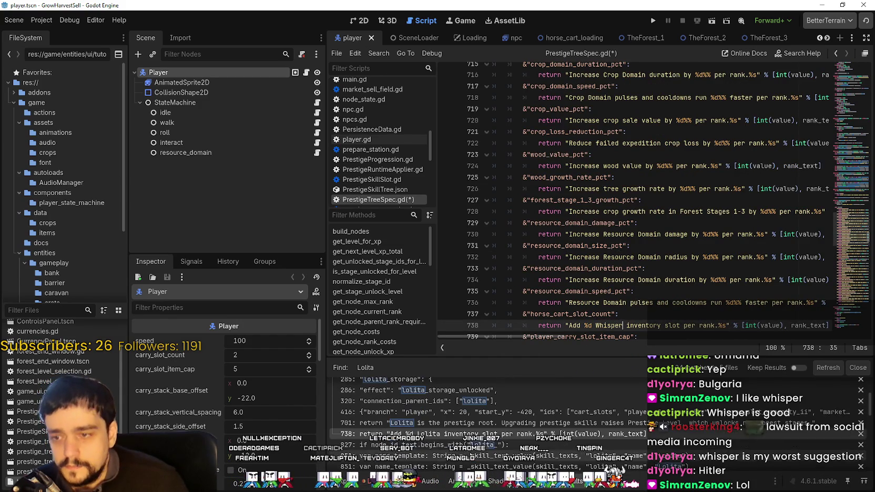
click(505, 444)
text(with("whisper_"):)
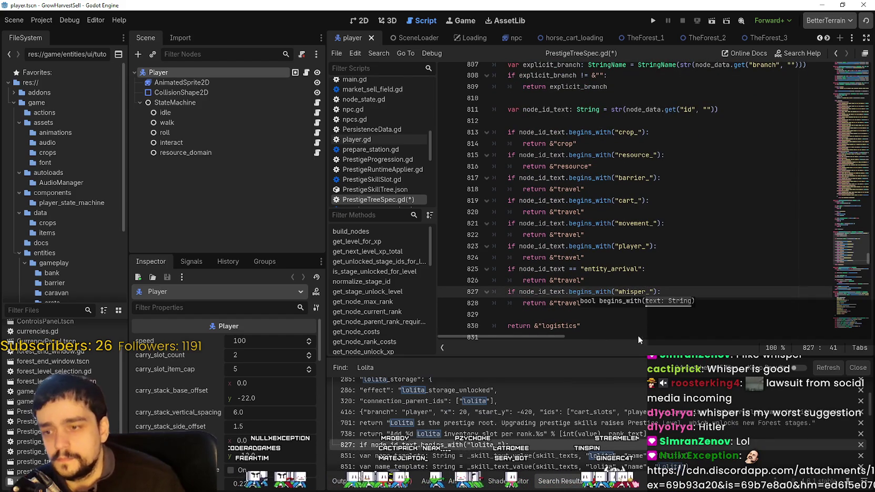
Rename the lolita matches on lines 851 and 852 to whisper/Whisper, then open PrestigeRuntimeApplier.gd's line 97 match
click(421, 456)
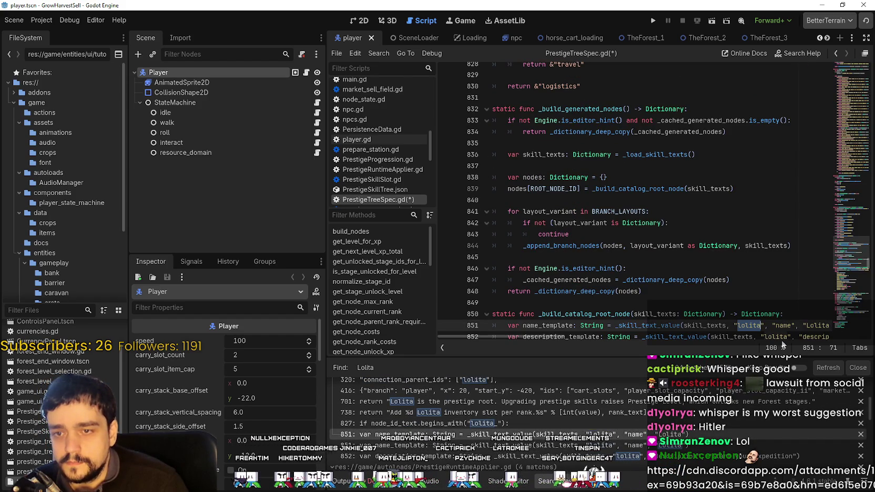
text(whisper)
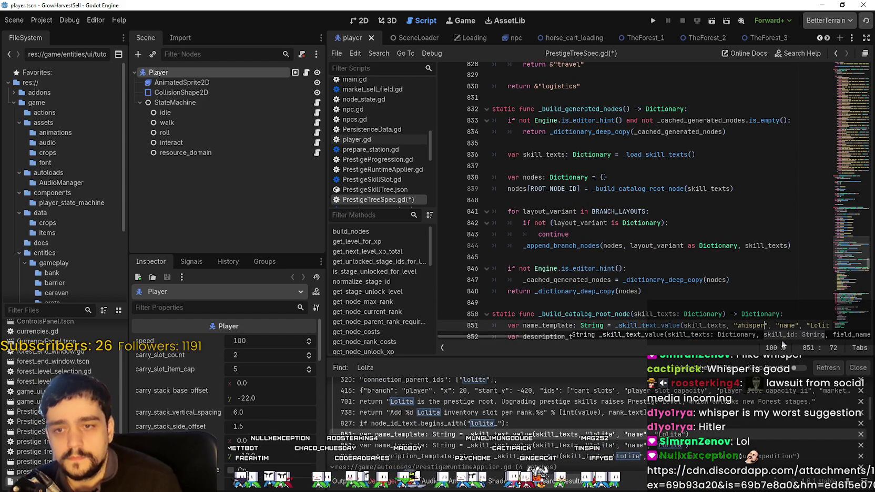
double_click(818, 325)
text(Whispe)
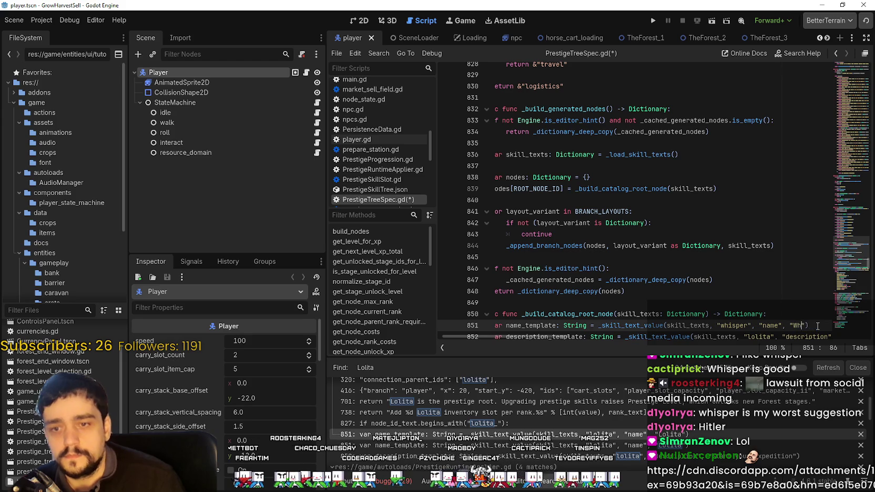
text(r)
scroll(772, 291, down, 2)
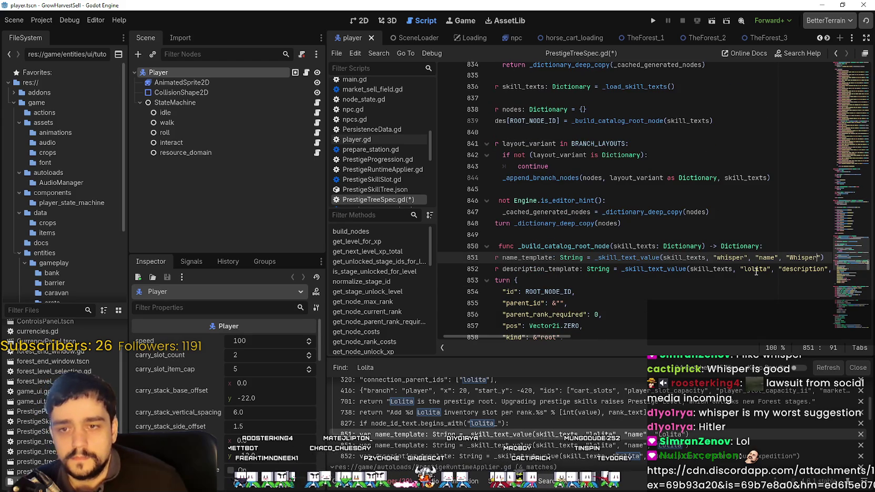
key(Left)
key(Left)
click(556, 456)
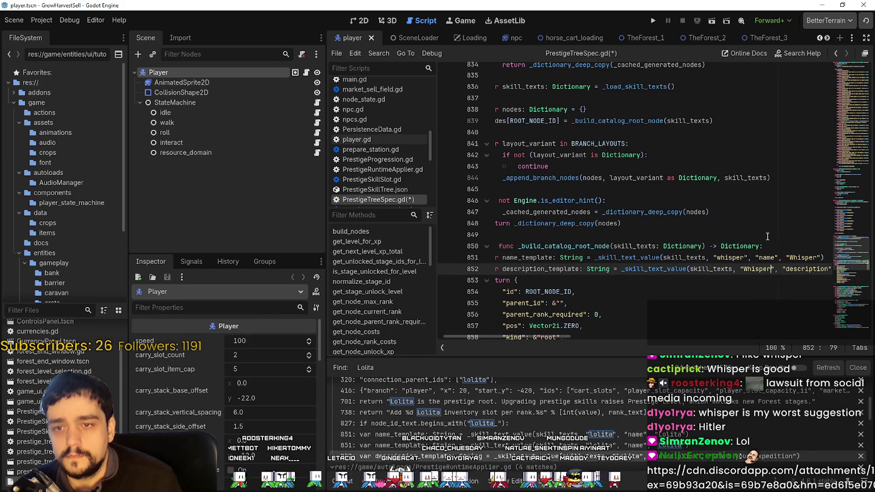
mouse_move(503, 336)
mouse_down()
mouse_move(589, 335)
mouse_move(447, 336)
mouse_up()
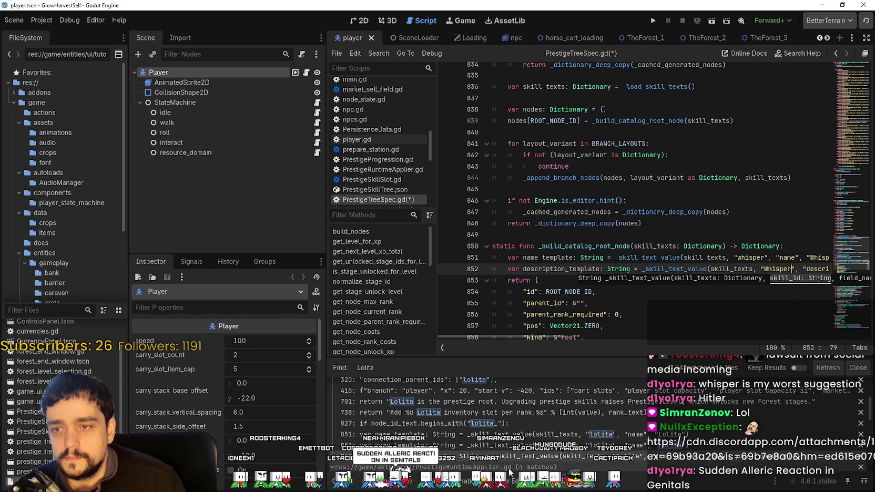
scroll(526, 441, down, 2)
click(530, 440)
scroll(556, 334, down, 3)
Rename lolita to whisper on lines 97, 100, 157 and 158 of PrestigeRuntimeApplier.gd
drag(638, 338, 534, 319)
scroll(592, 234, up, 6)
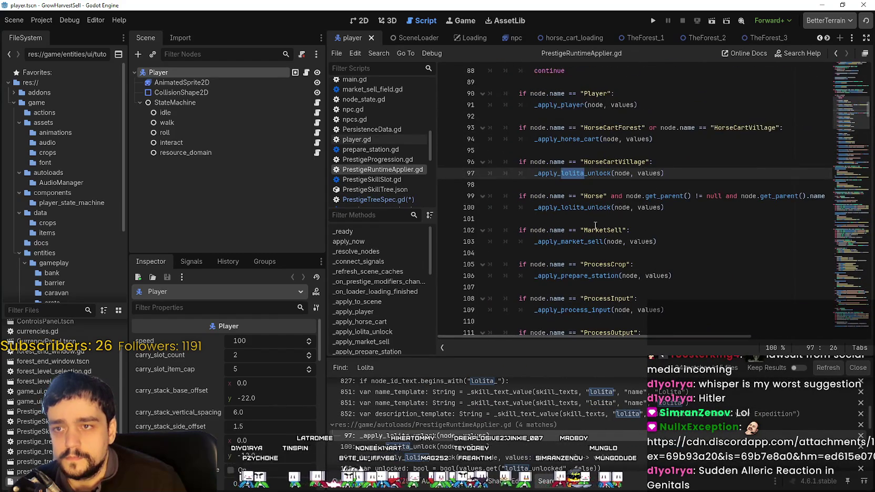
text(whisper)
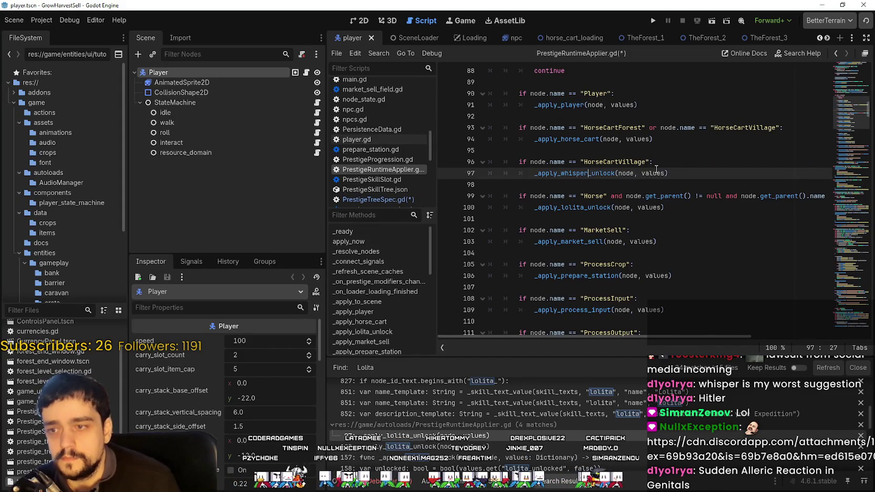
click(518, 447)
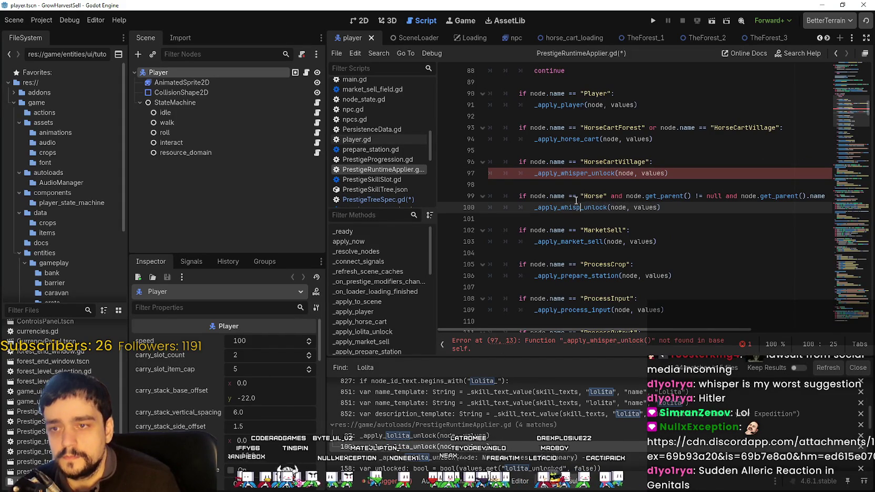
text(whisper)
click(413, 457)
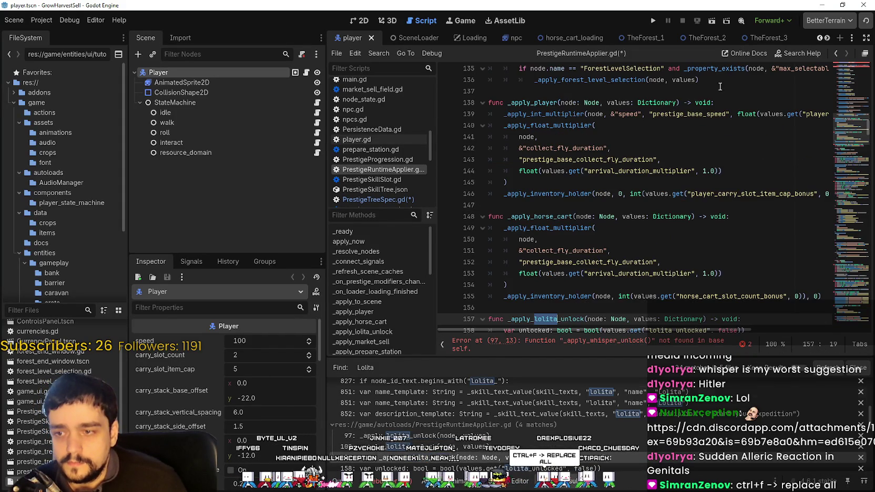
text(whisper)
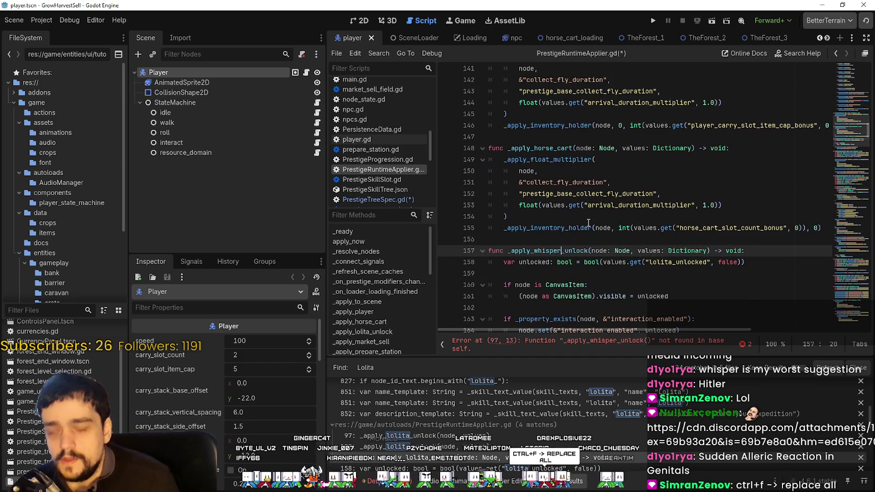
key(F3)
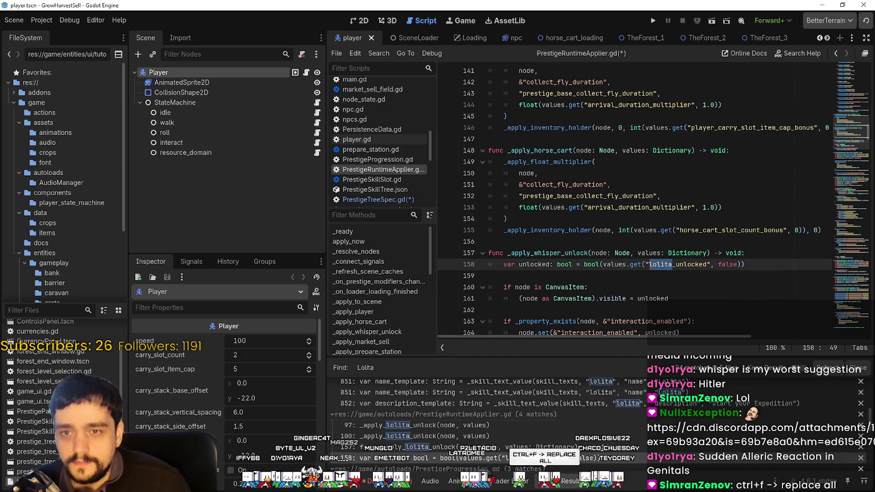
text(whisper)
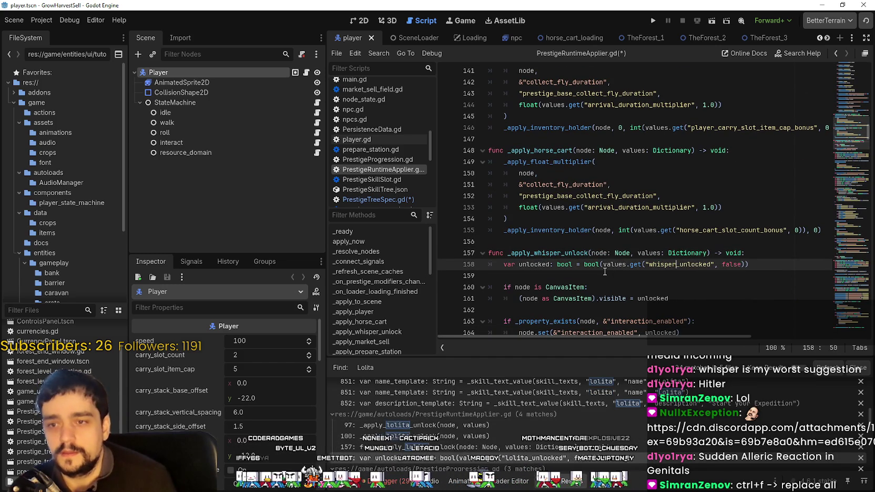
scroll(544, 377, down, 1)
click(599, 448)
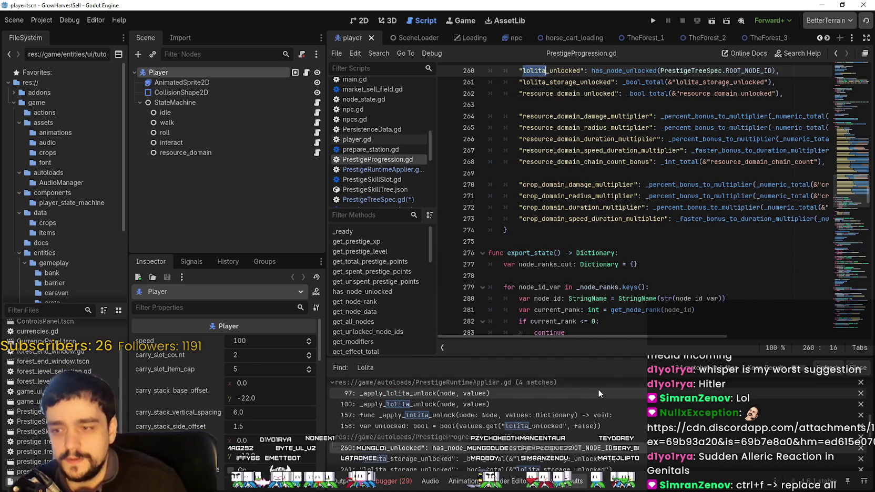
Rename lolita_unlocked to whisper_unlocked on lines 260–261 of PrestigeProgression.gd, undoing a mistaken edit
text(whisper)
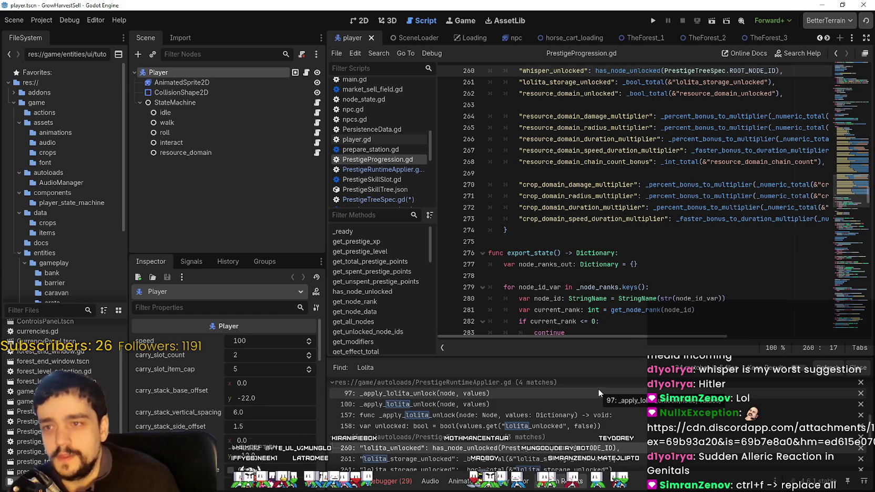
click(535, 459)
text(whisper)
scroll(523, 429, down, 1)
click(497, 450)
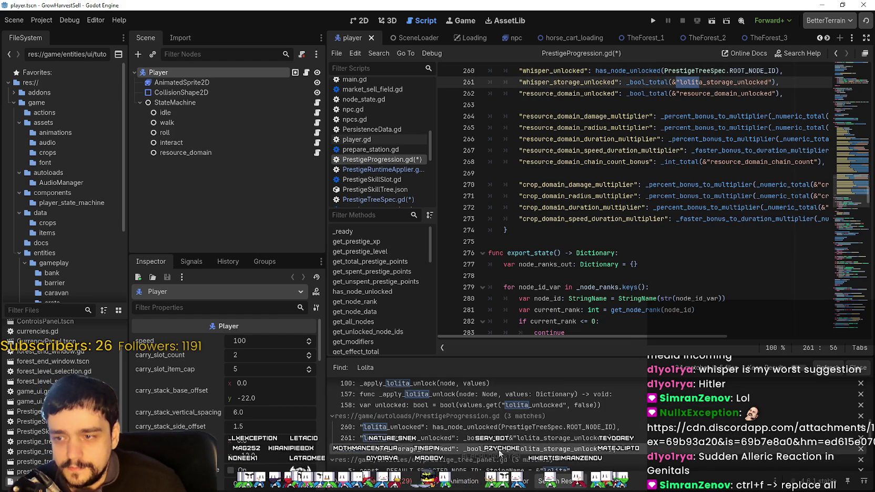
text(whisper)
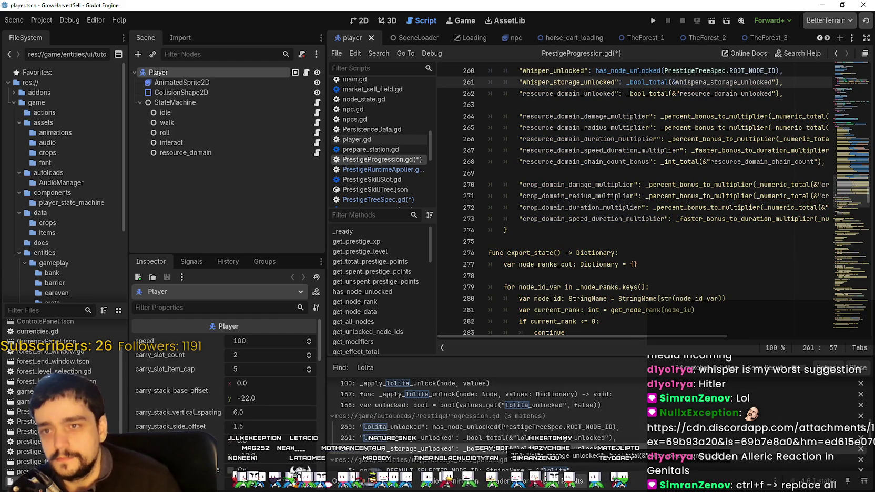
key(ctrl+z)
key(ctrl+z)
key(ctrl+z)
text(sper)
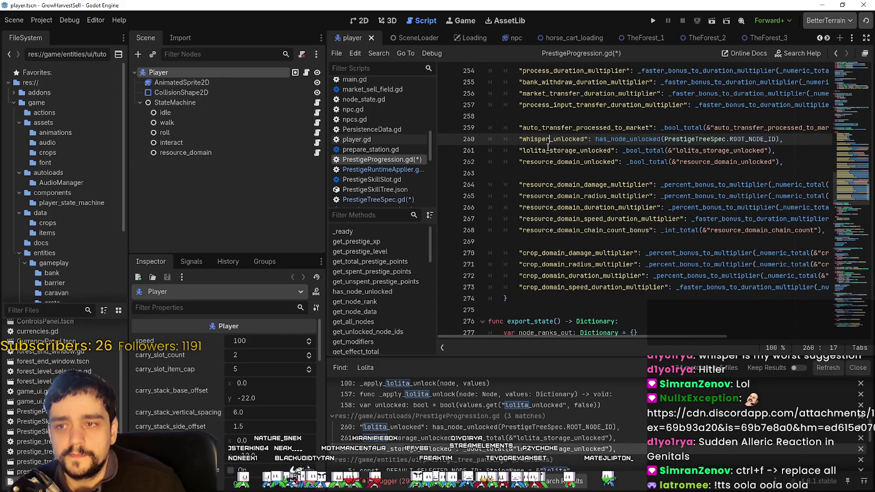
Change lolita_storage_unlocked on line 261 to whisper_storage_unlocked
click(437, 440)
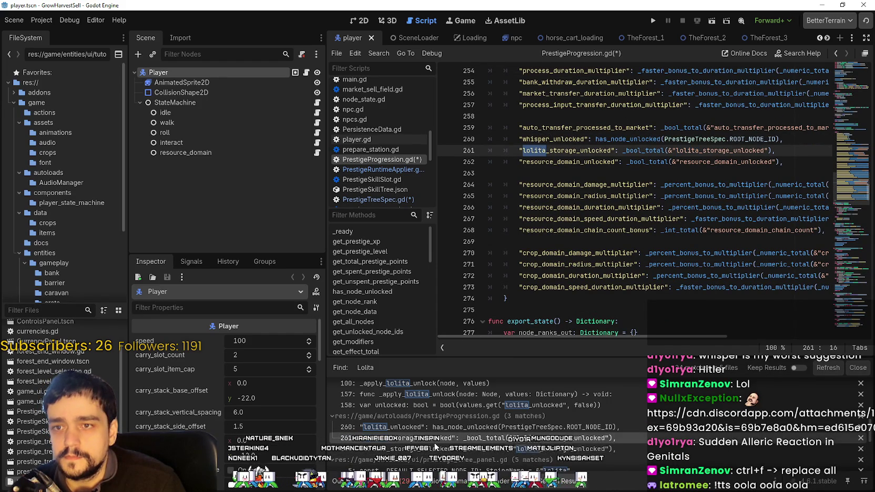
click(546, 150)
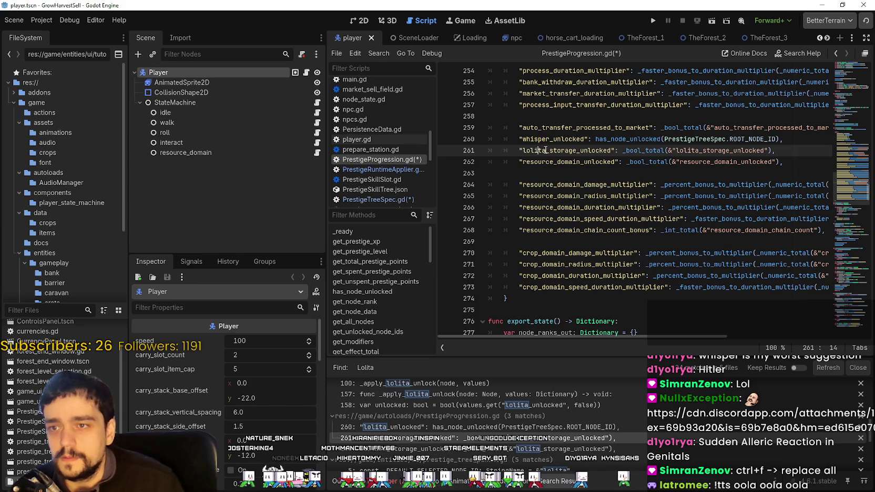
text(whisper)
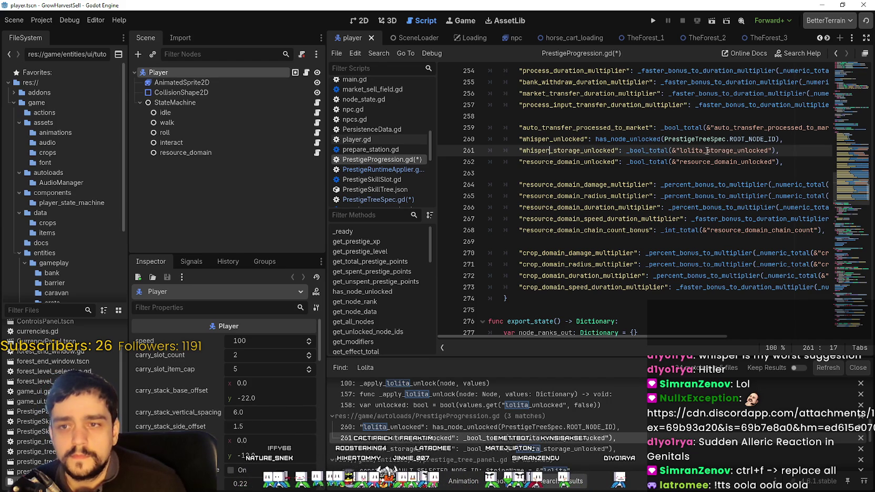
key(Left)
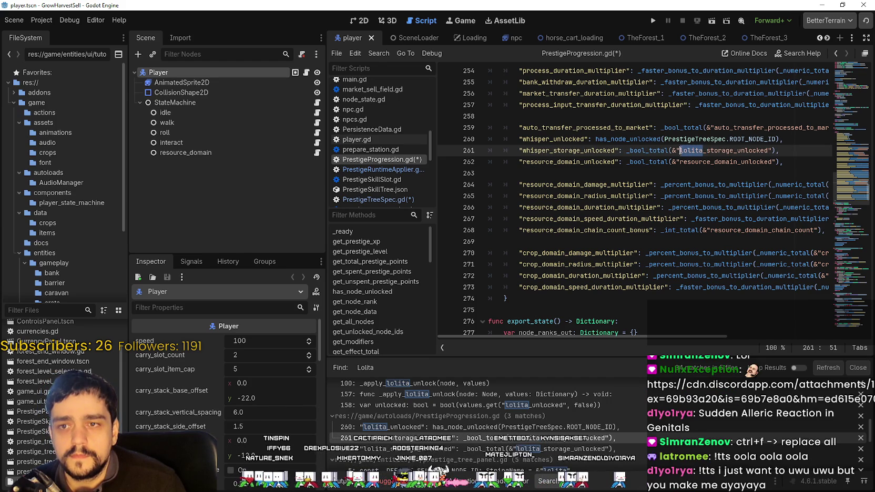
text(i)
key(Left)
key(Left)
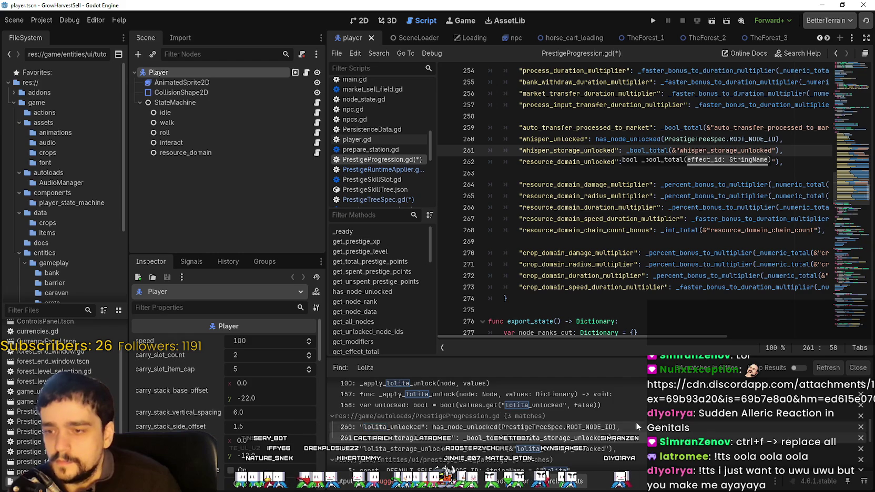
scroll(617, 441, down, 1)
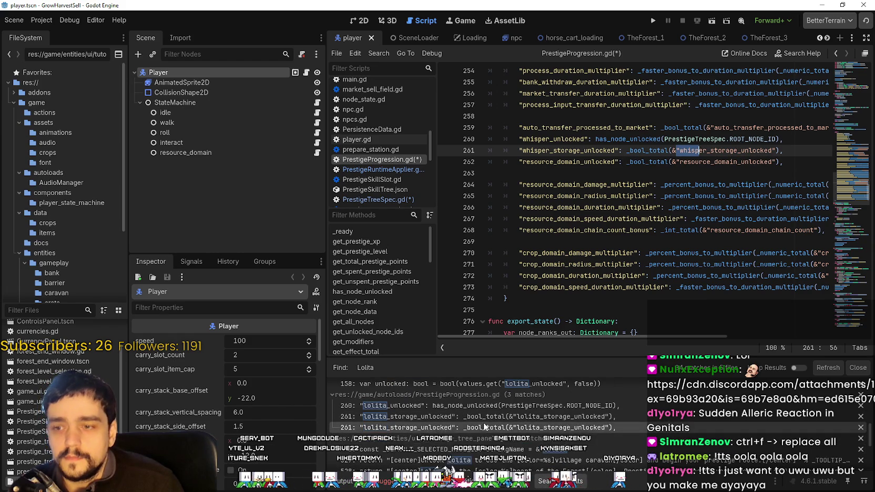
Replace lolita/Lolita with whisper/Whisper at prestige_tree_panel.gd's first match and lines 527 and 528
click(553, 448)
text(whi)
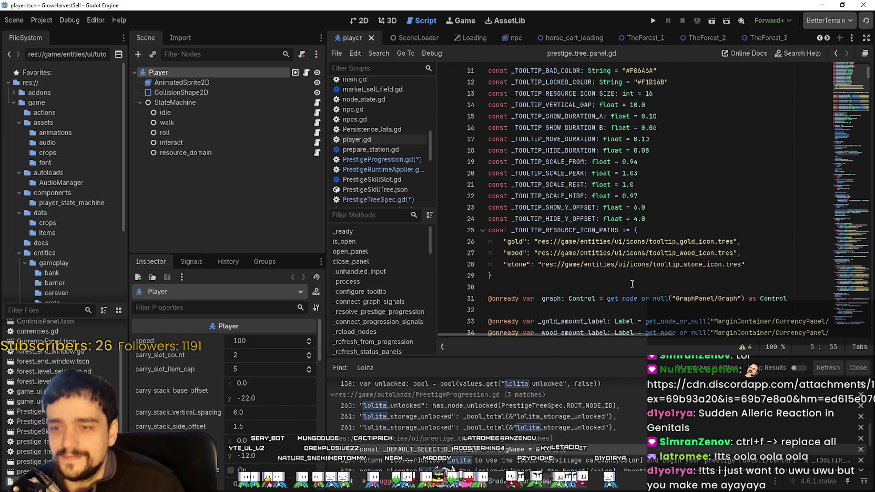
scroll(707, 139, up, 2)
text(sper)
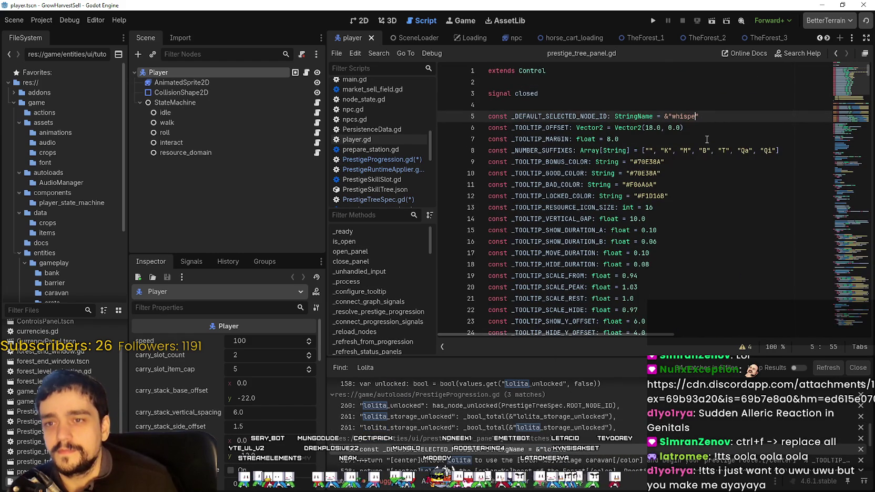
scroll(502, 463, down, 1)
scroll(502, 463, down, 1)
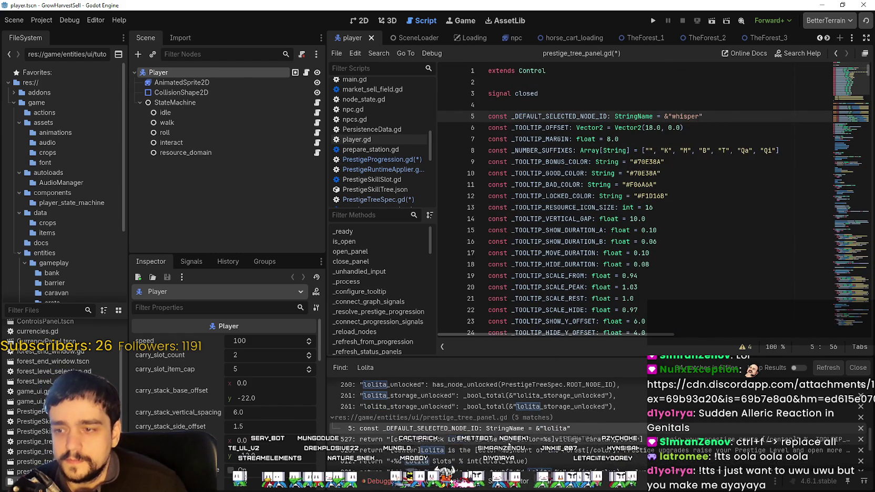
click(500, 439)
text(Whisper)
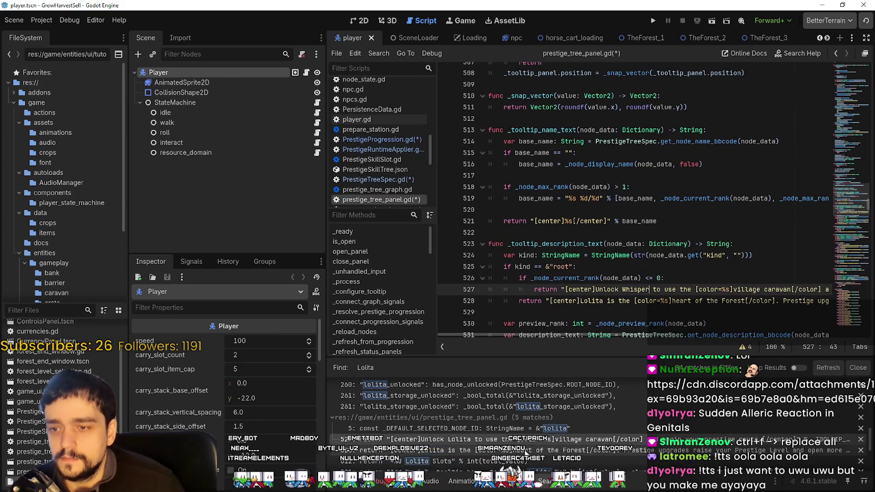
click(526, 450)
text(Whisper)
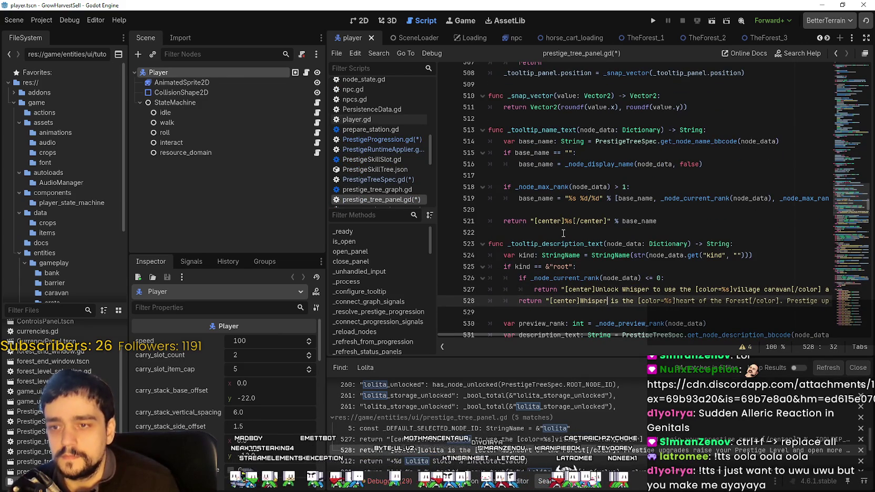
Rename the Lolita matches on lines 612 and 821 to Whisper, and game_ui.gd's flag to _tutorial_whisper_unlocked
scroll(467, 423, down, 1)
click(463, 450)
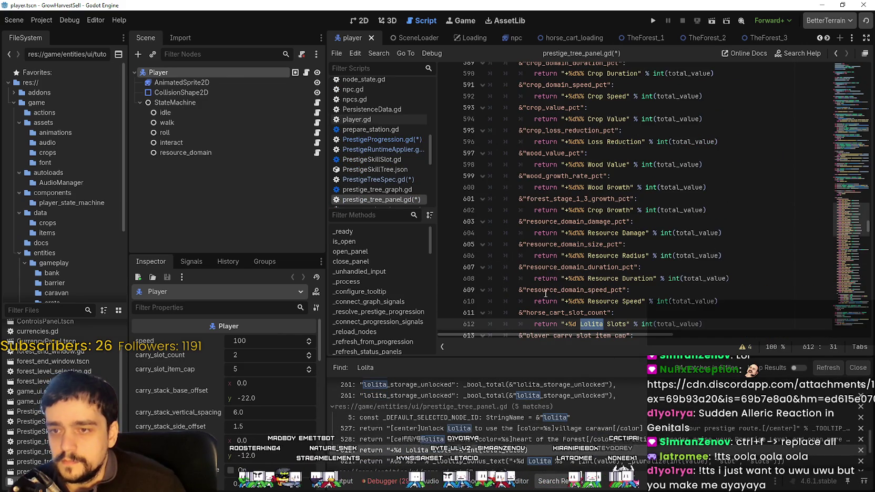
text(Whisper)
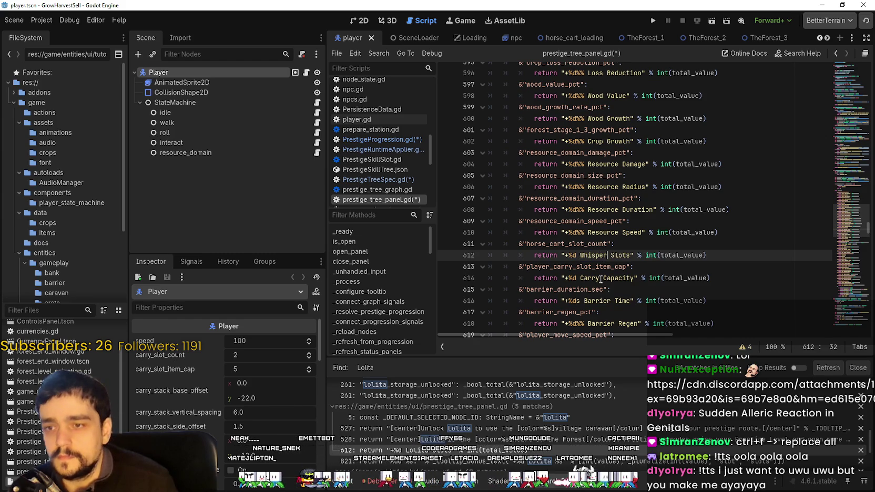
scroll(497, 449, down, 2)
click(473, 441)
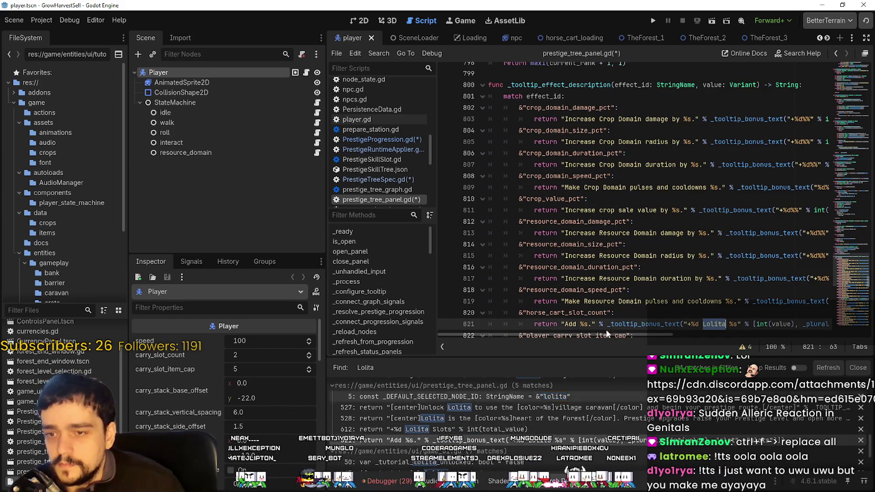
text(Whisper)
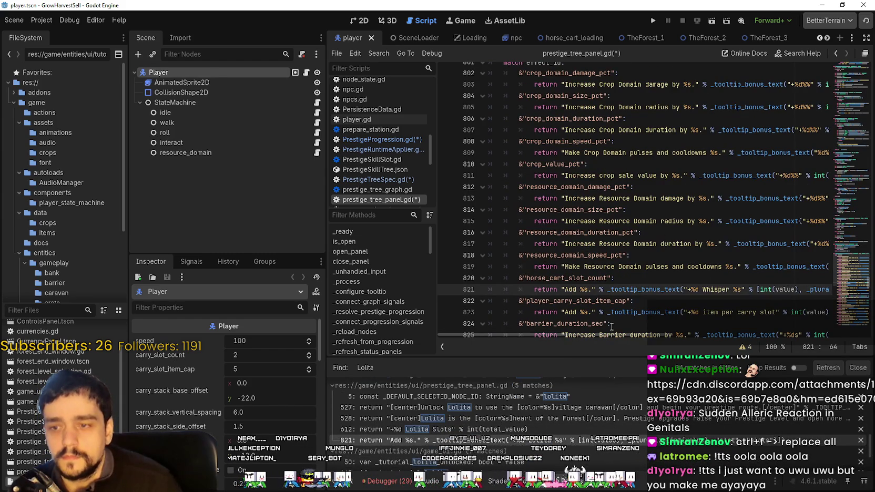
scroll(477, 444, down, 2)
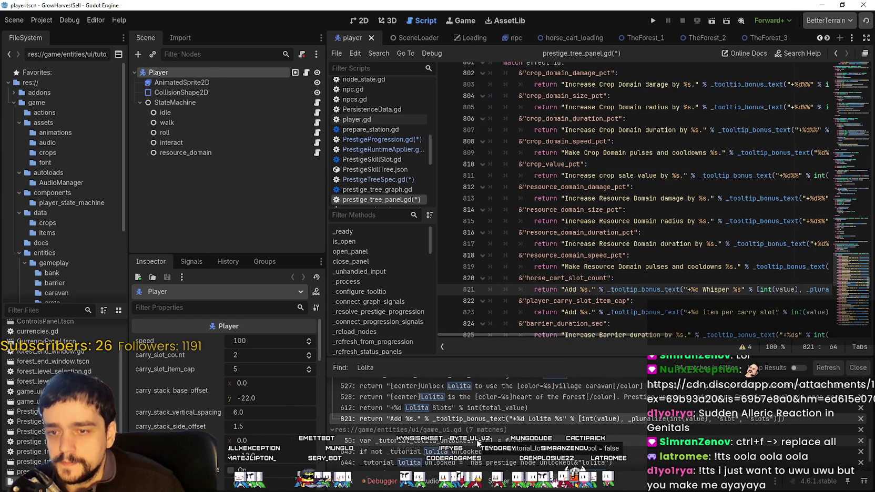
click(477, 441)
text(whisper_unlocked: bool = false)
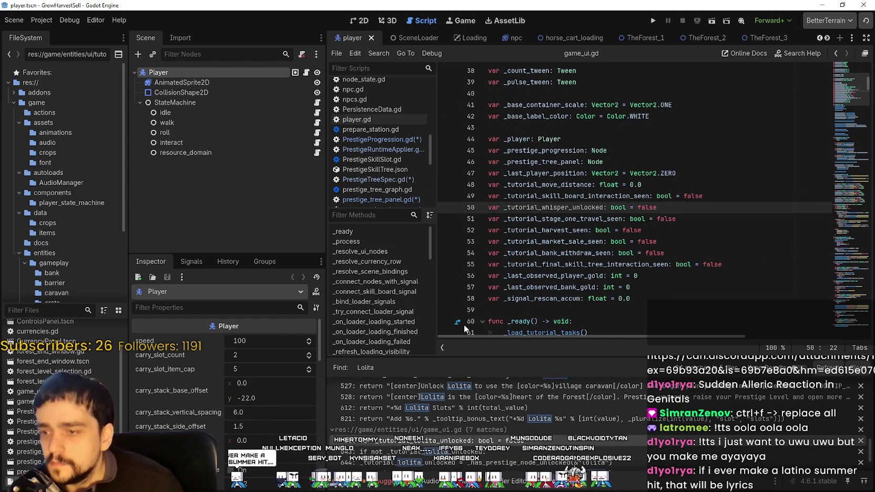
Go to the lolita matches on lines 643–644 and select 'lolita' in line 644's argument
click(470, 451)
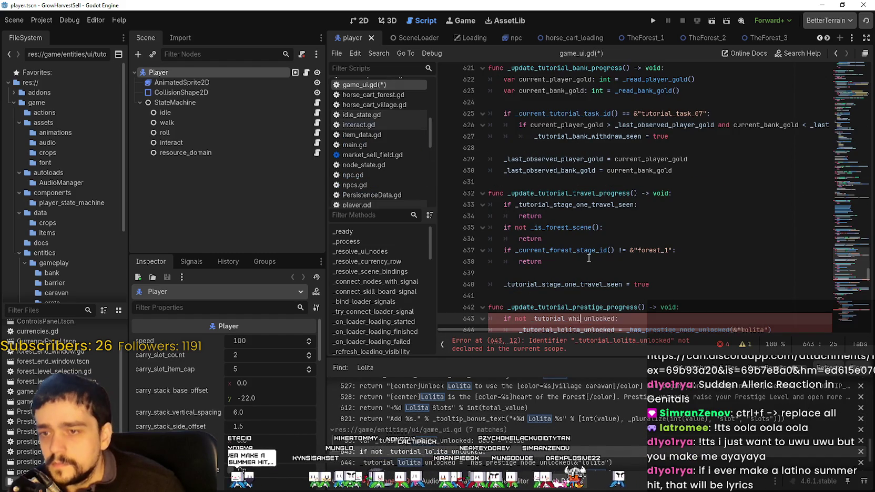
text(sper)
scroll(587, 266, down, 2)
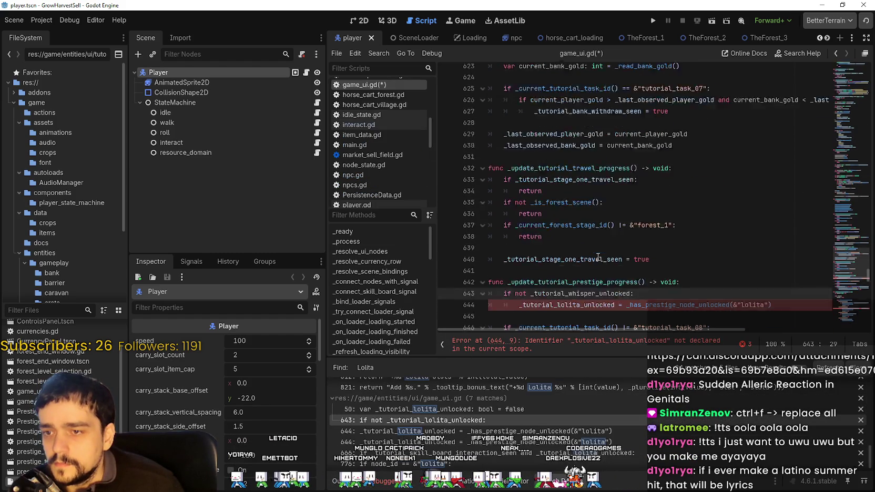
click(453, 432)
text(whisper)
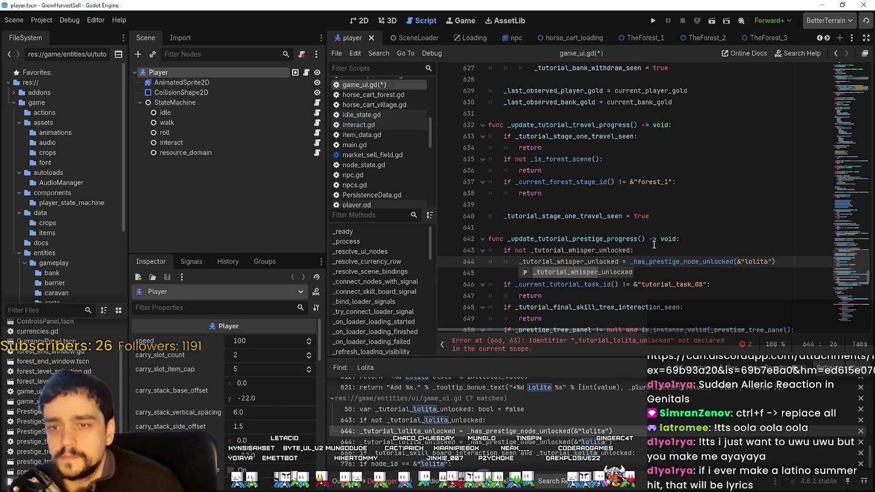
drag(768, 262, 744, 262)
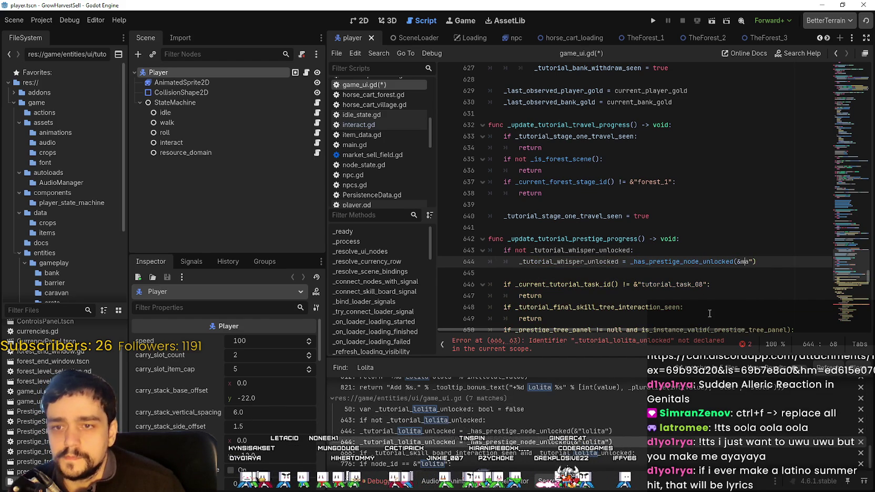
text(wa)
key(BackSpace)
text(r)
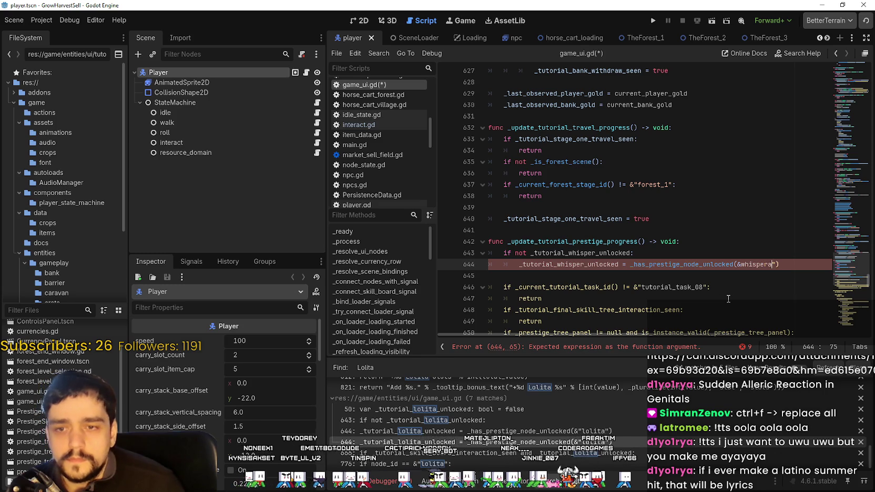
key(ctrl+z)
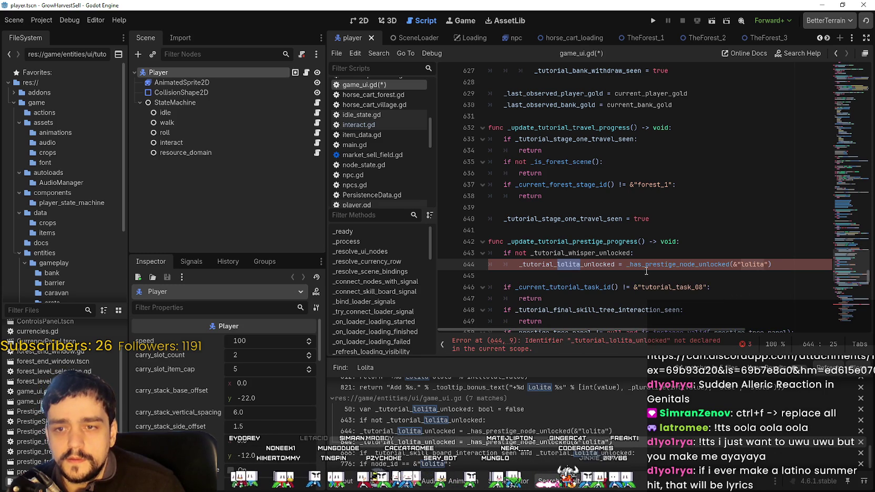
double_click(756, 265)
text(whisper)
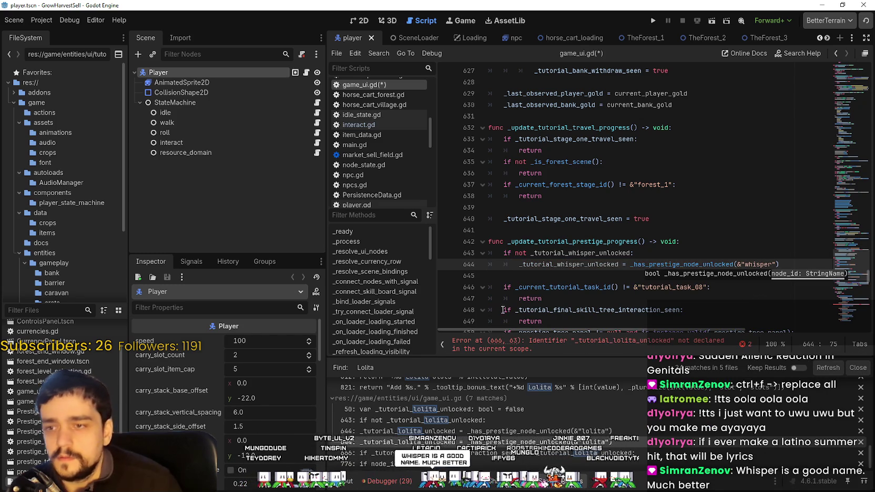
Replace 'lolita' with 'whisper' near the line 666 error and select the lolita flag on line 777
click(506, 341)
scroll(685, 260, down, 2)
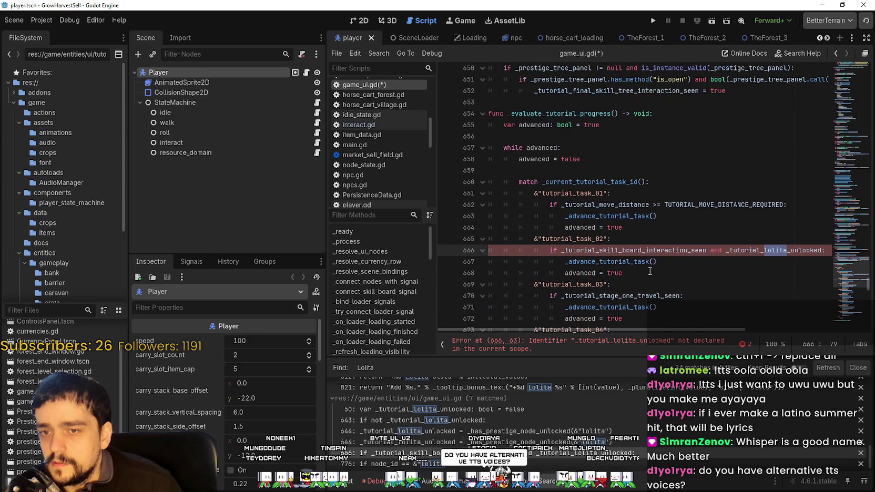
text(whisper)
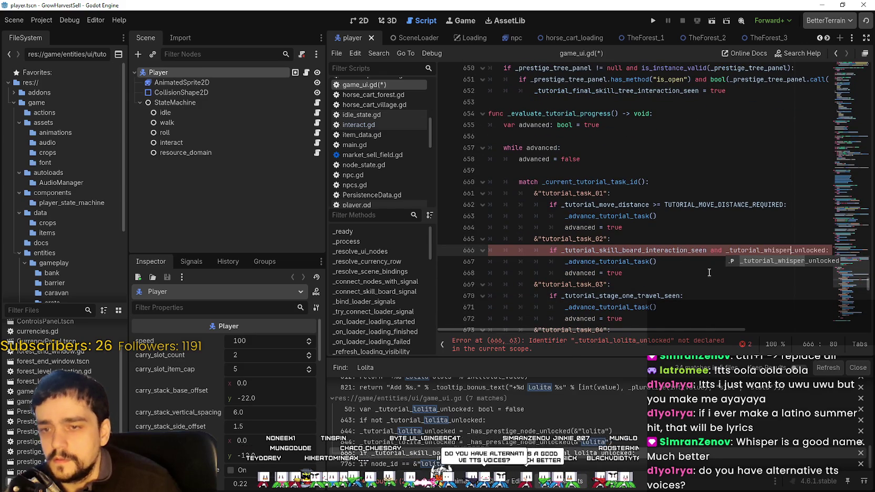
scroll(530, 407, down, 1)
click(413, 452)
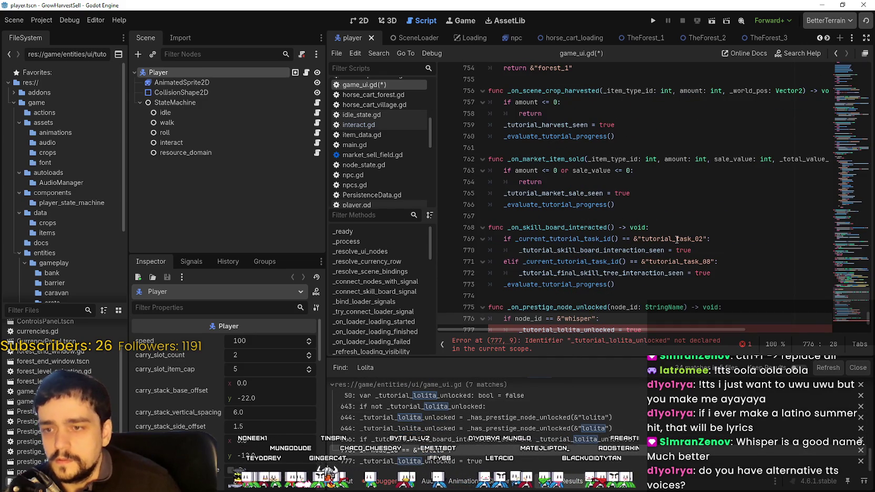
scroll(573, 238, down, 3)
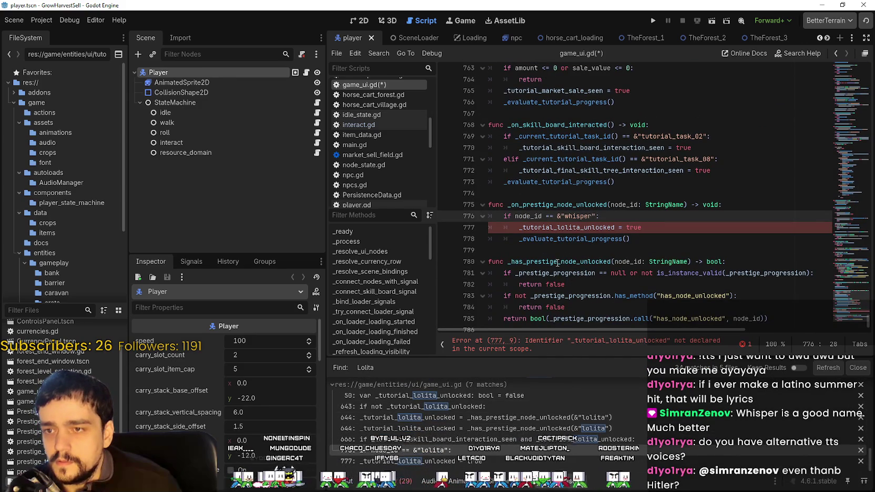
click(400, 461)
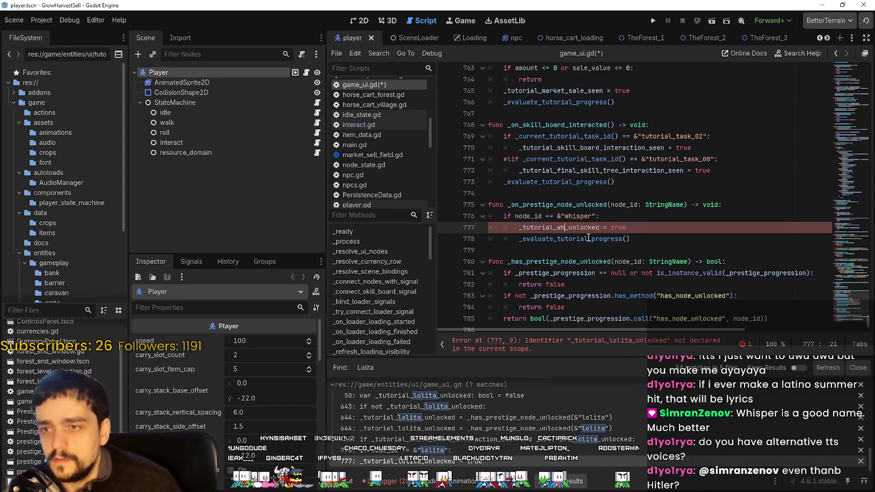
text(isper)
Save the edited scripts with Ctrl+S and run the project to test the renamed code
click(715, 93)
key(ctrl+s)
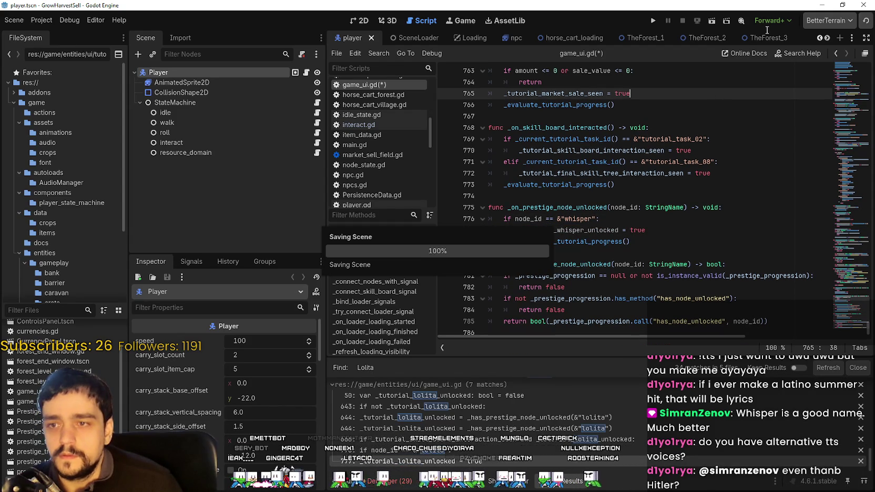
click(653, 21)
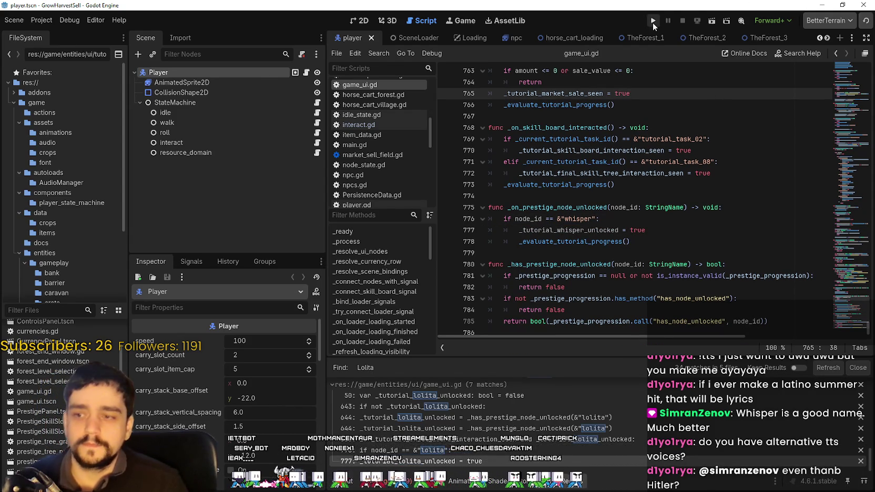
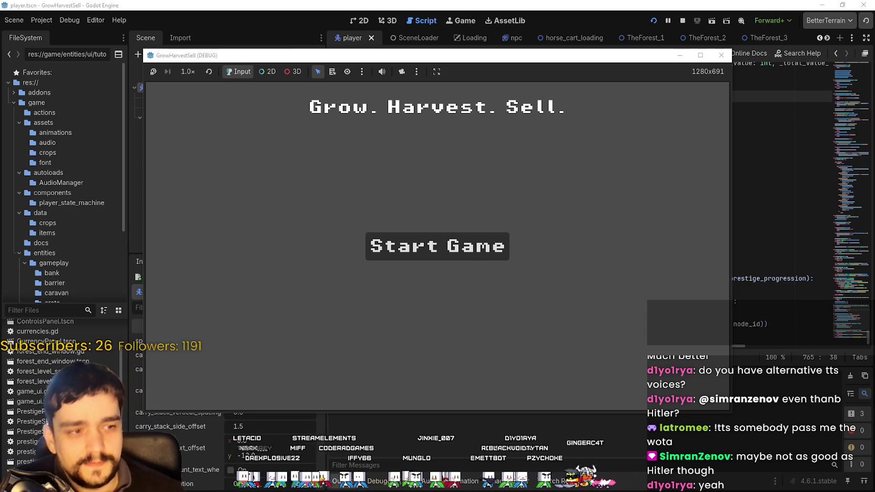
Start the game and walk the player until the 'Unlock Lolita' objective appears, then stop the run
click(437, 247)
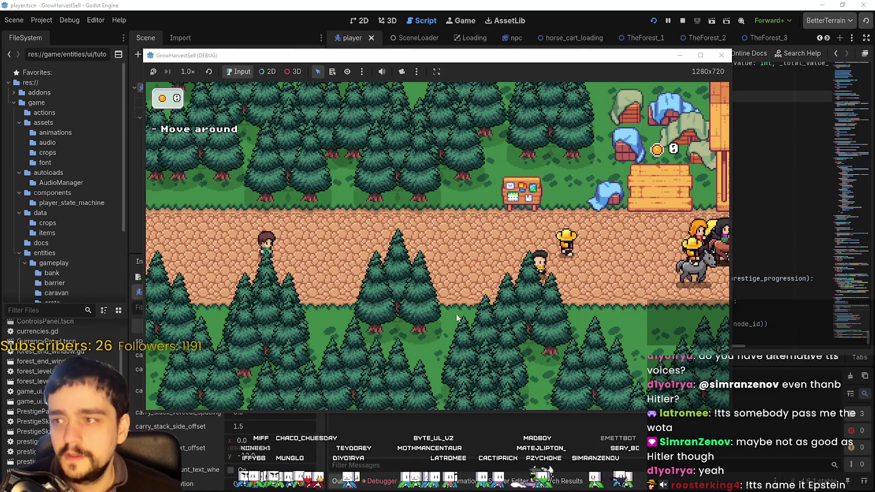
key(Right)
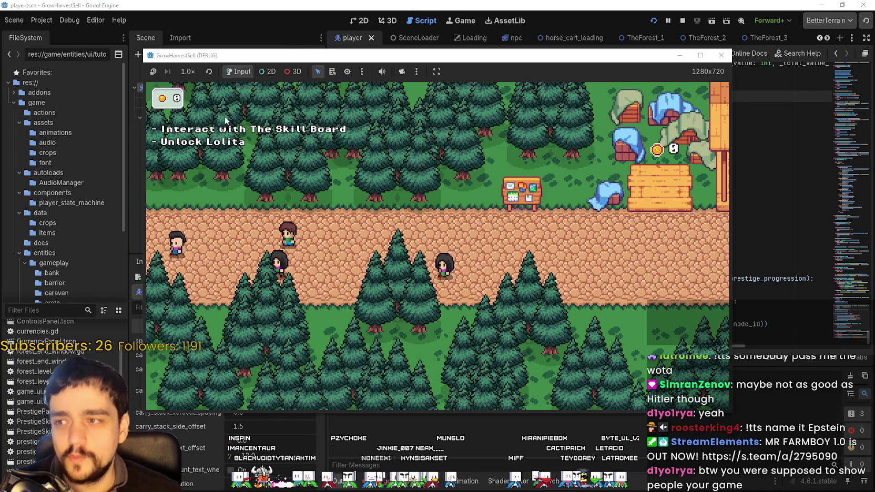
key(F8)
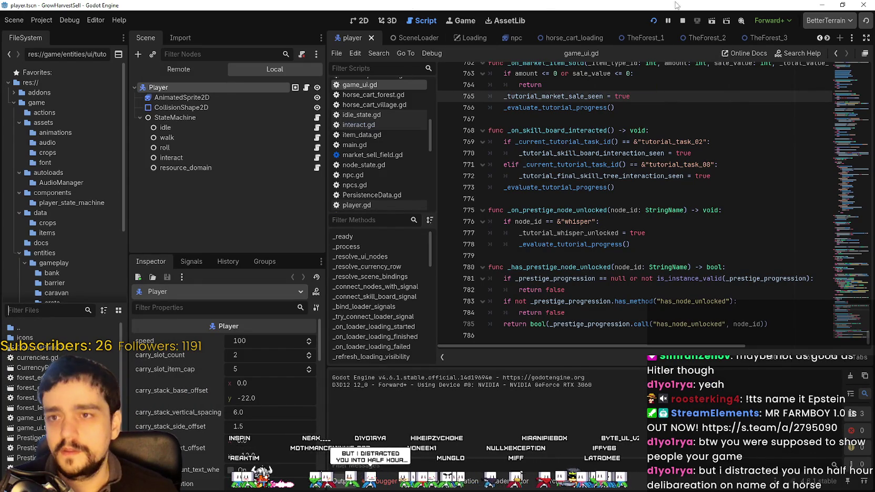
Filter the FileSystem for 'tas' and open tutorial_tasks.json
text(taas)
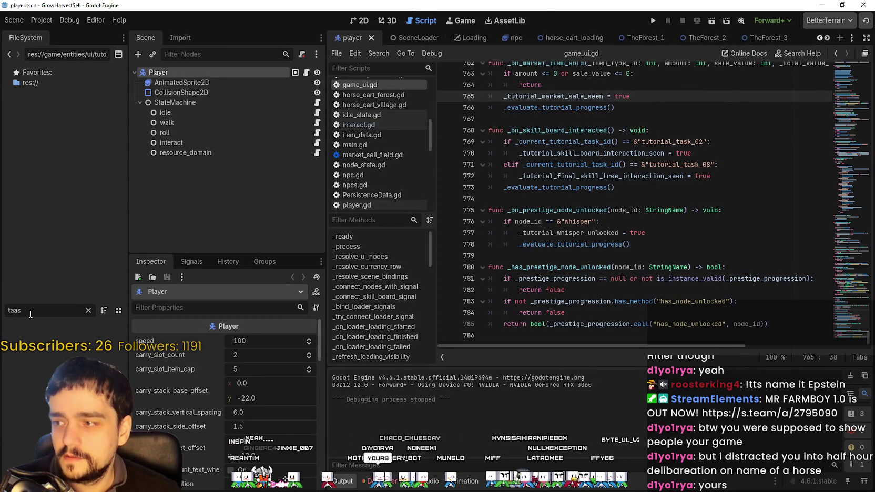
drag(30, 314, 1, 312)
double_click(45, 329)
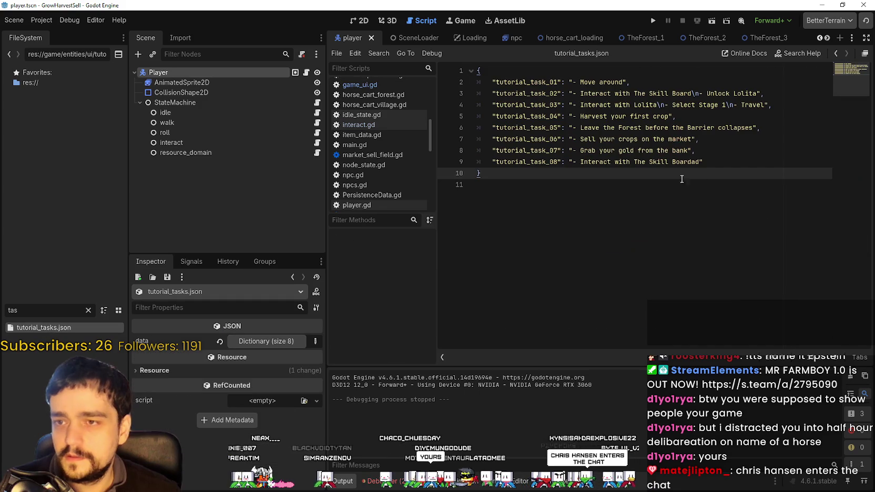
Change 'Lolita' to 'Whisper' in tasks 02 and 03, save the file, and relaunch the game
click(739, 93)
text(Whisper)
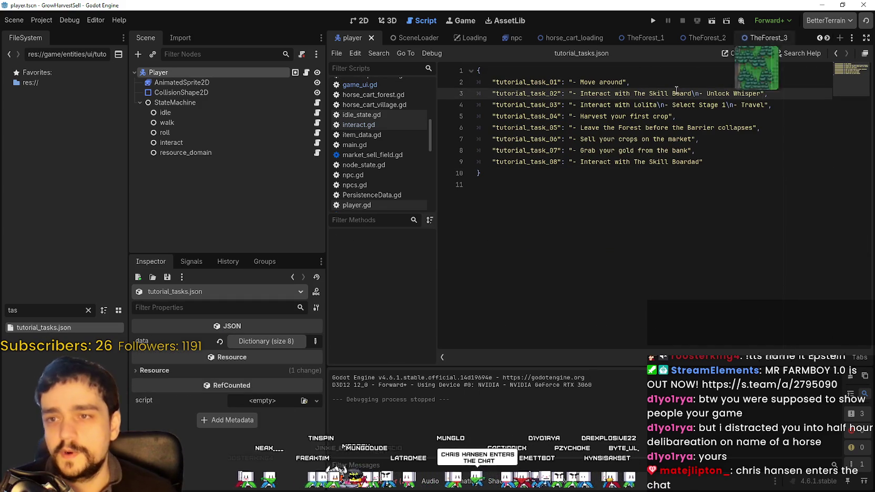
drag(658, 106, 635, 105)
text(Whisper)
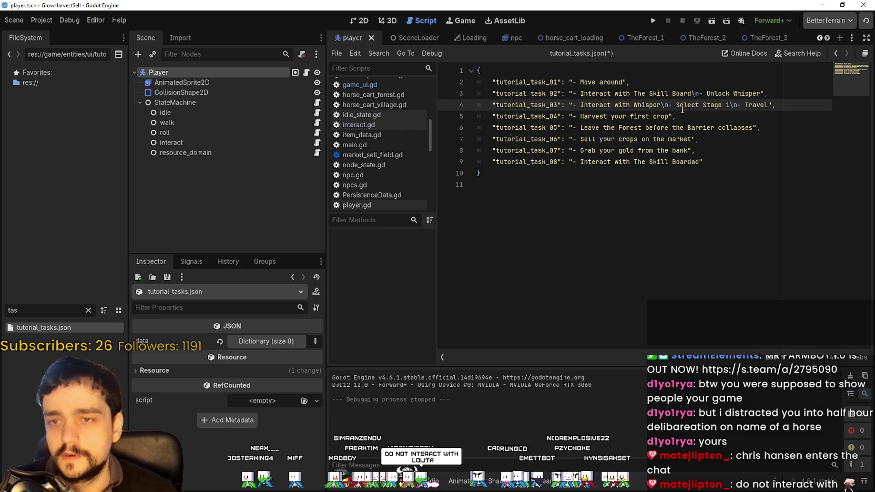
click(655, 116)
click(695, 128)
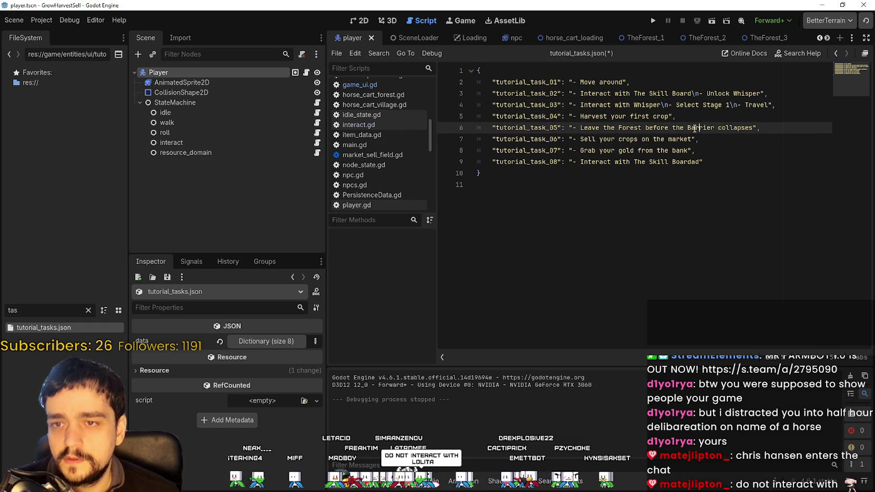
drag(607, 116, 652, 116)
click(653, 128)
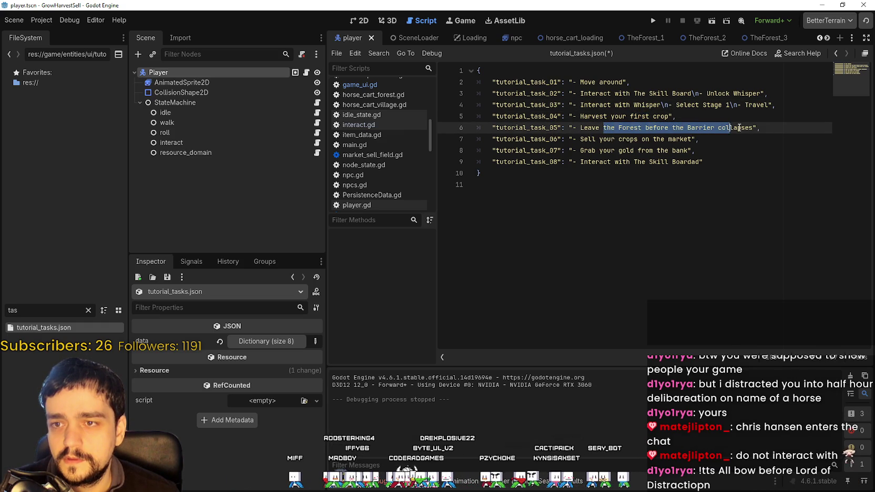
click(630, 185)
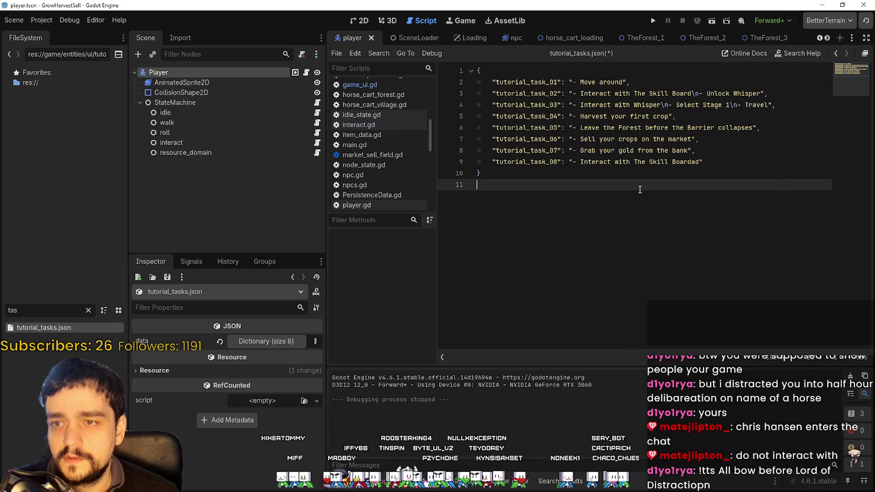
key(ctrl+s)
click(654, 20)
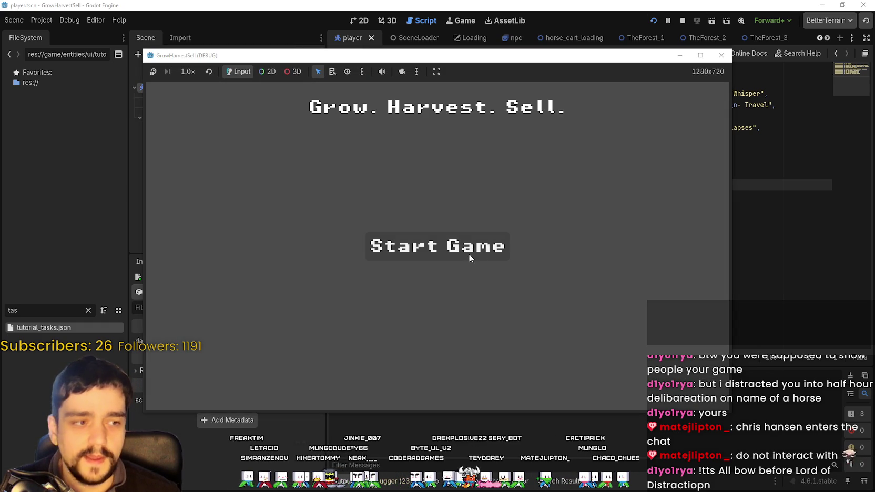
Start a new game to confirm the objective reads 'Unlock Whisper', then switch to the MR FARMBOY Steam page
click(466, 256)
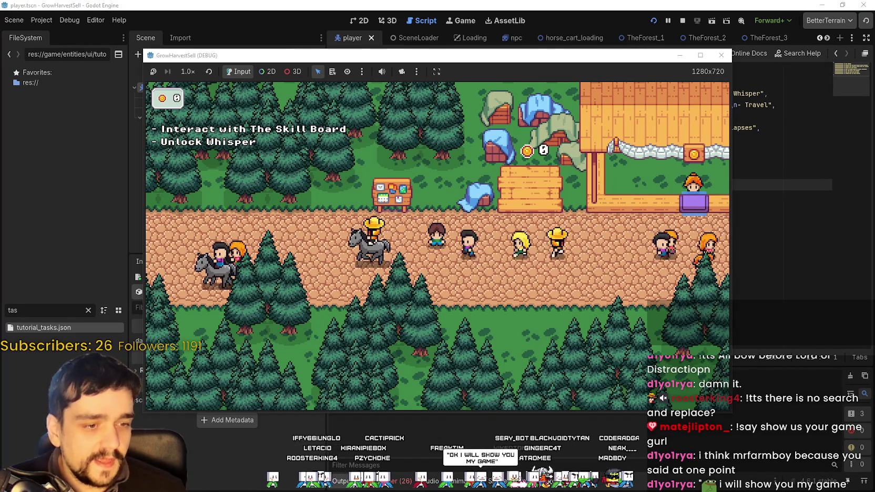
key(alt+Tab)
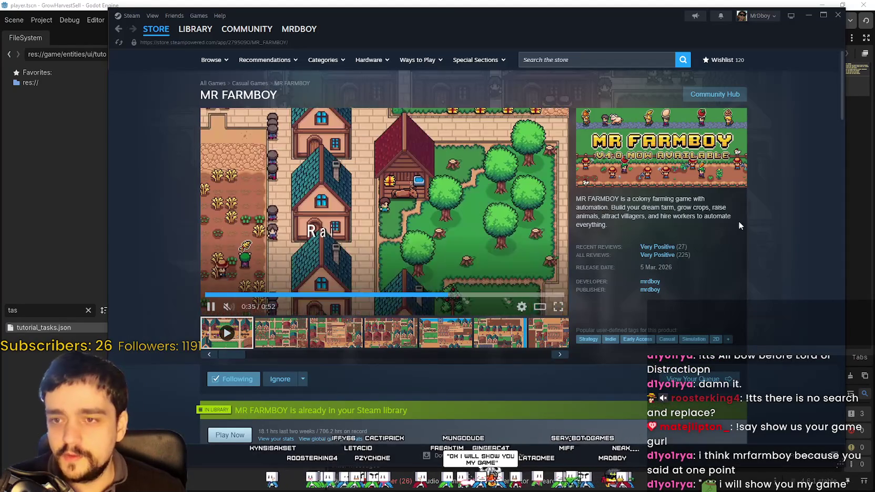
Copy the MR FARMBOY store page URL from the page's right-click menu
right_click(741, 225)
click(771, 276)
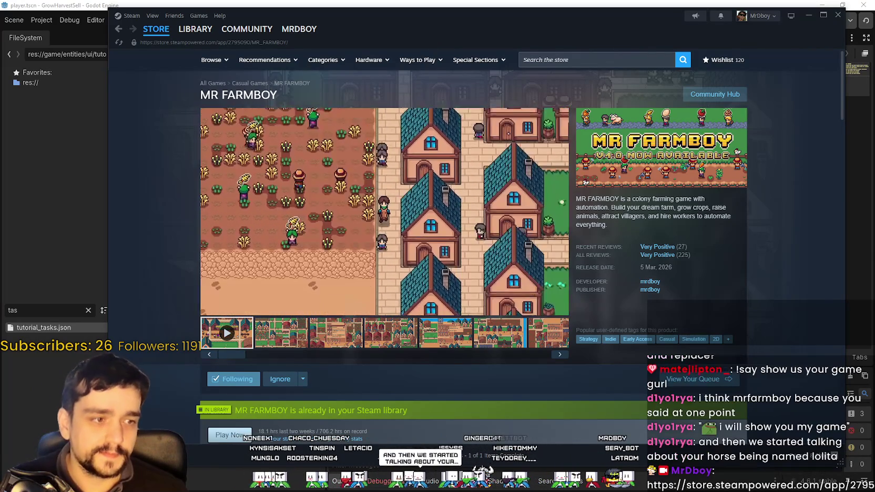
right_click(748, 250)
click(763, 216)
right_click(765, 215)
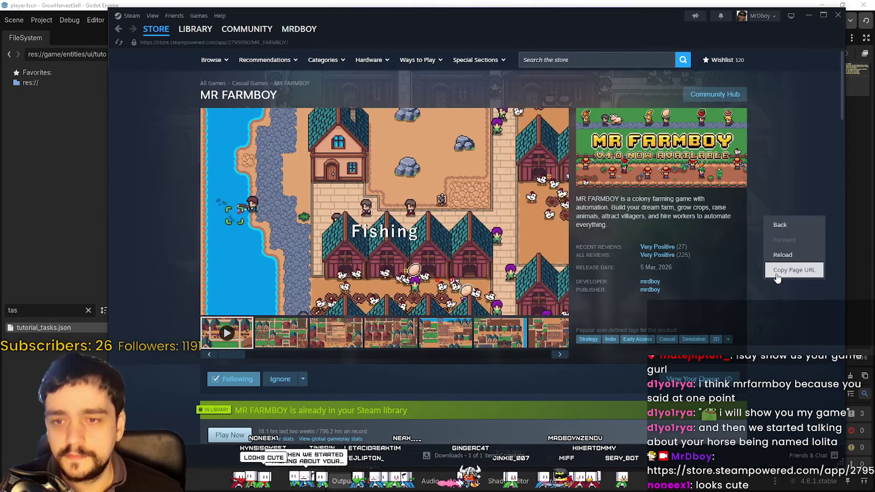
click(777, 271)
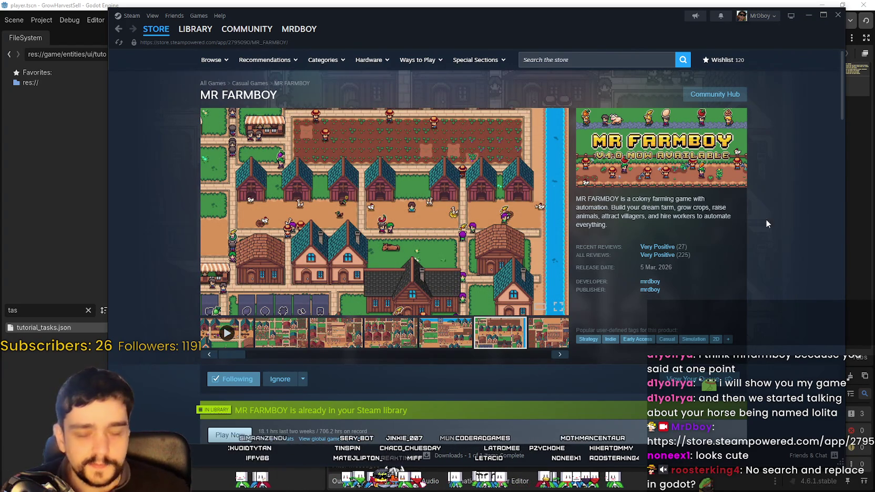
Expand the About This Game text with READ MORE, browse its sections, and return to the top
scroll(580, 309, down, 10)
scroll(417, 366, down, 15)
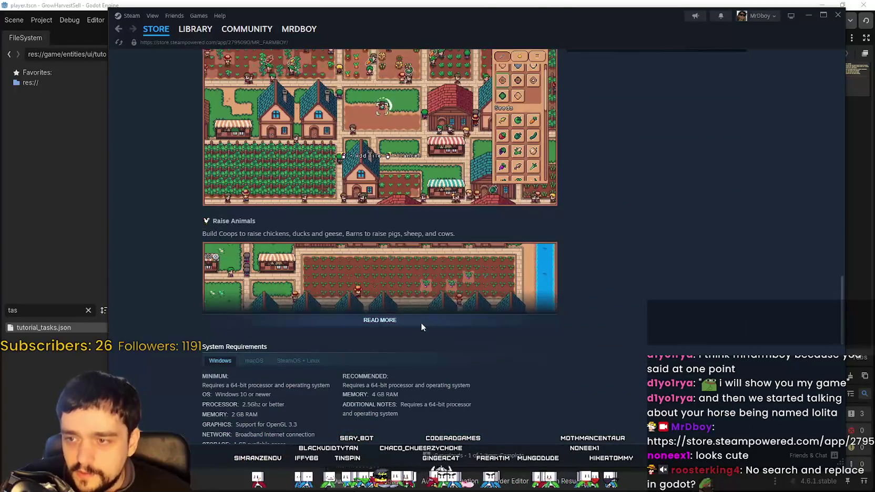
click(421, 323)
scroll(473, 345, down, 10)
scroll(453, 327, down, 7)
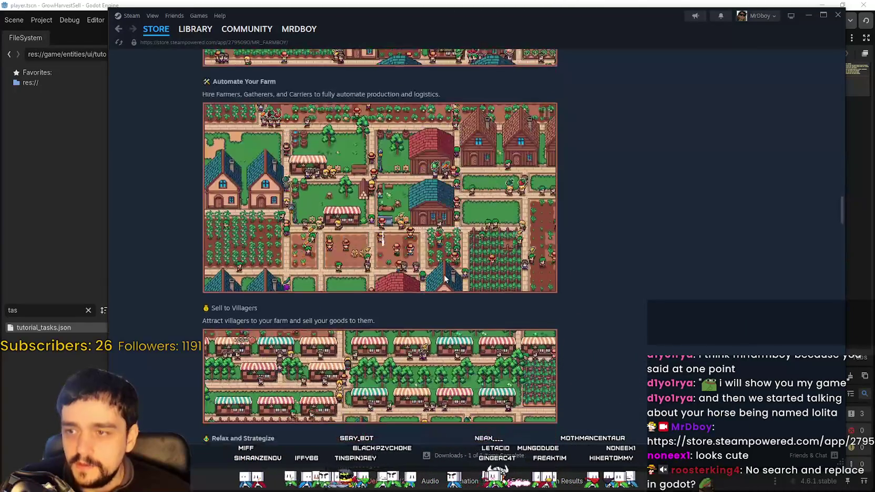
scroll(375, 209, down, 2)
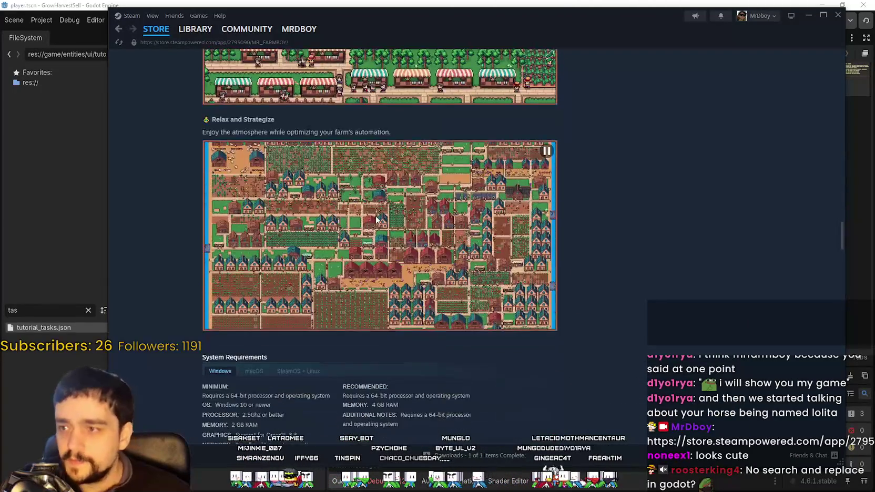
scroll(692, 297, up, 1)
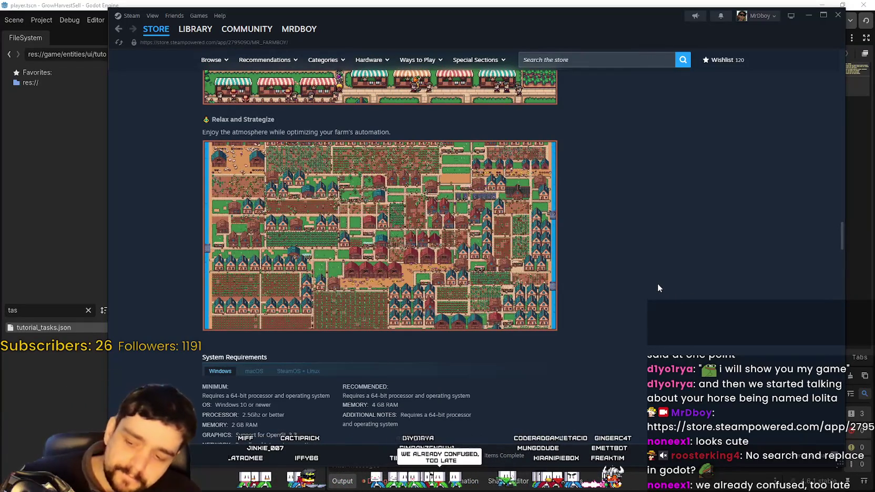
scroll(656, 281, up, 15)
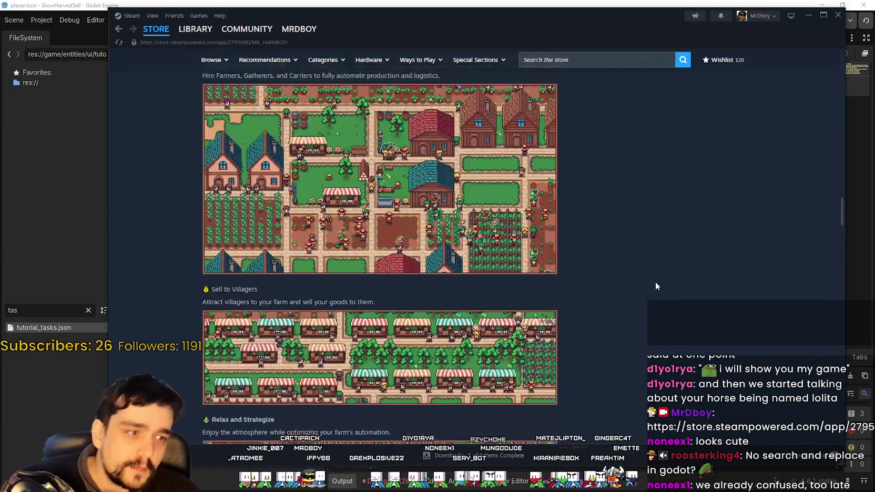
scroll(648, 298, up, 15)
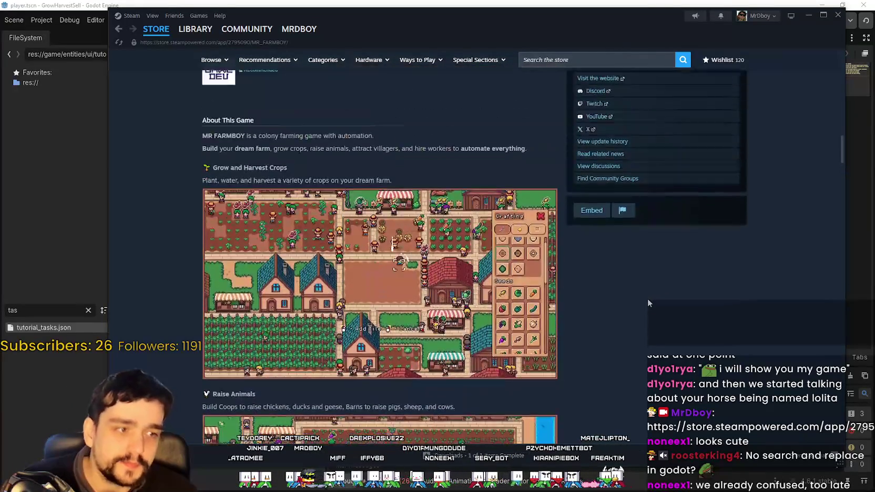
scroll(647, 309, up, 12)
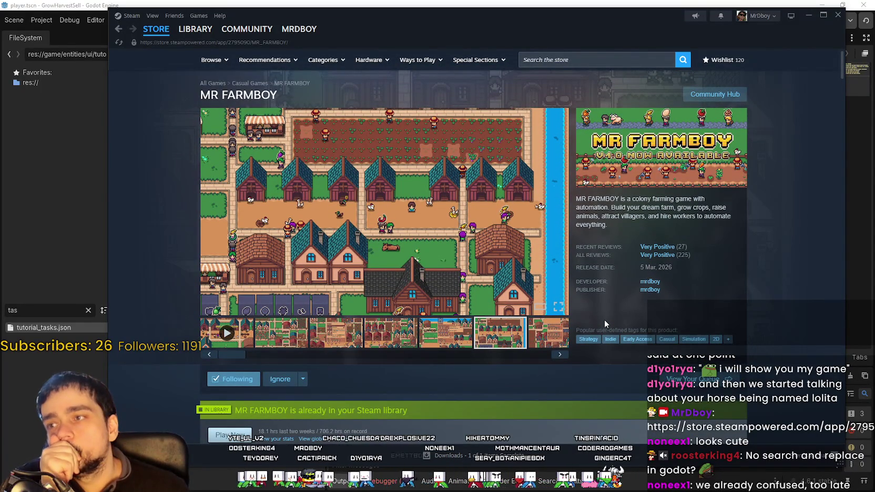
Play the MR FARMBOY trailer fullscreen and skip ahead to the market close-up
scroll(605, 320, down, 4)
scroll(605, 319, up, 3)
scroll(605, 321, up, 1)
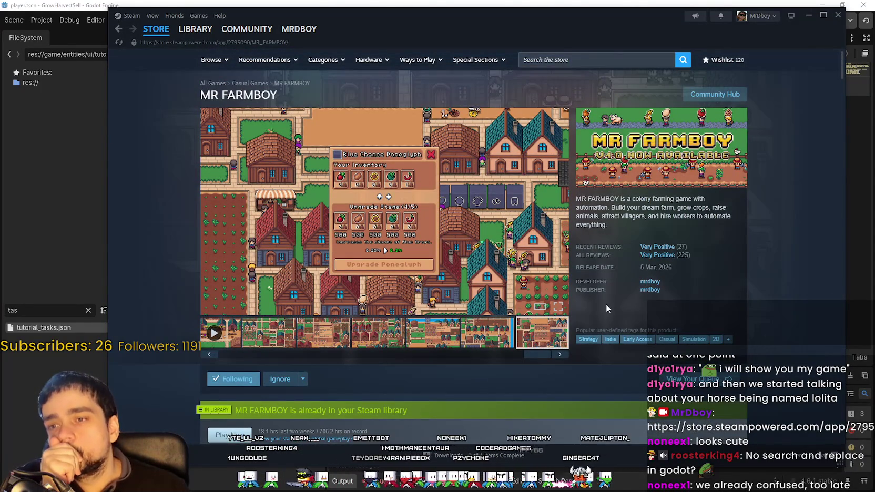
click(214, 333)
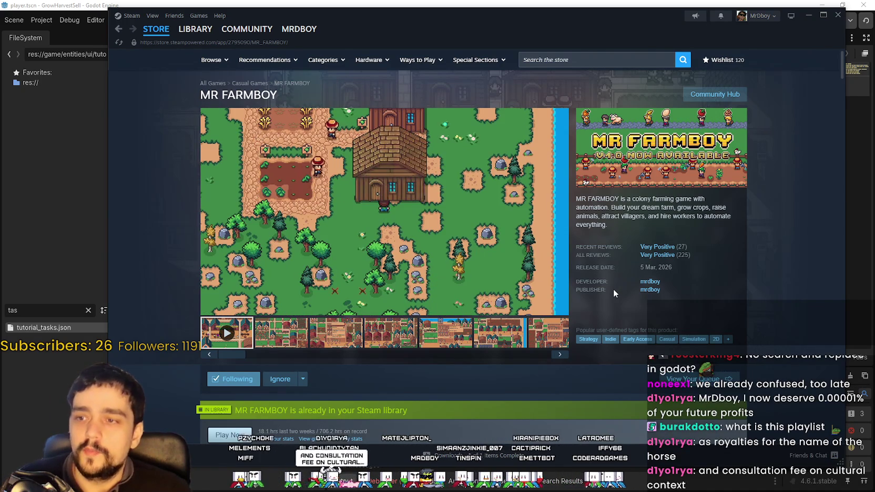
mouse_move(752, 297)
mouse_down()
mouse_move(730, 305)
mouse_move(739, 311)
mouse_move(580, 247)
mouse_move(768, 311)
mouse_up()
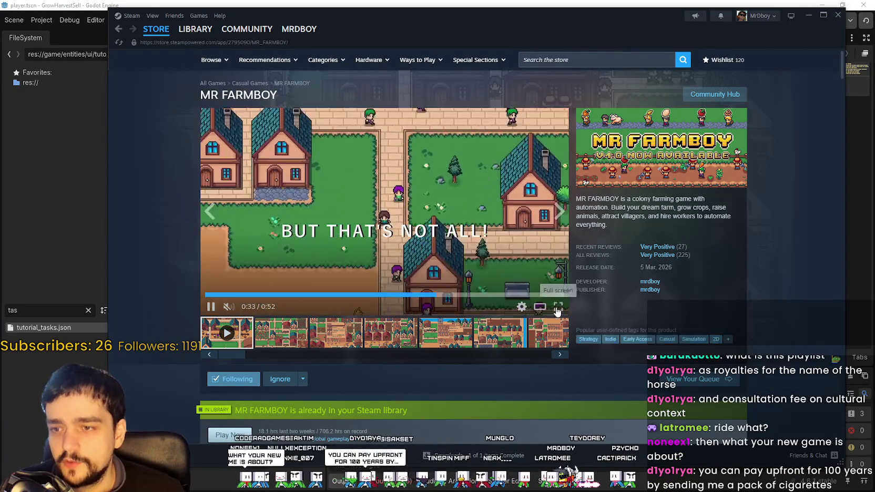
click(558, 306)
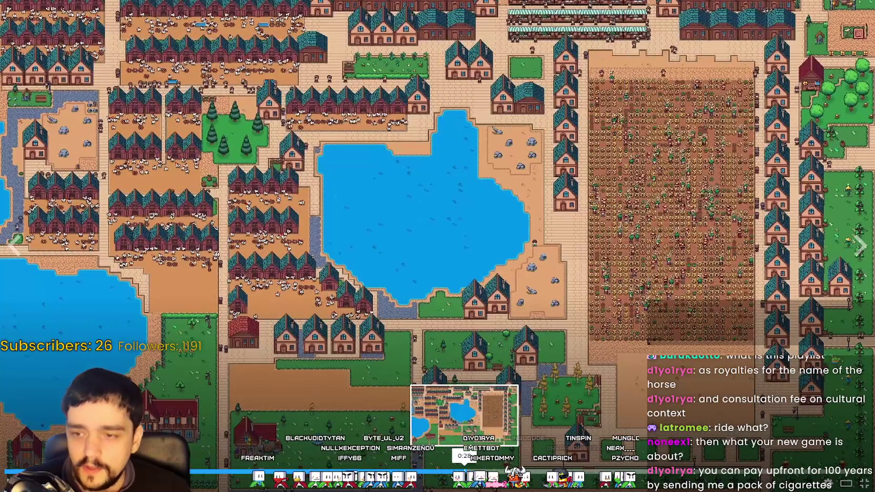
click(440, 478)
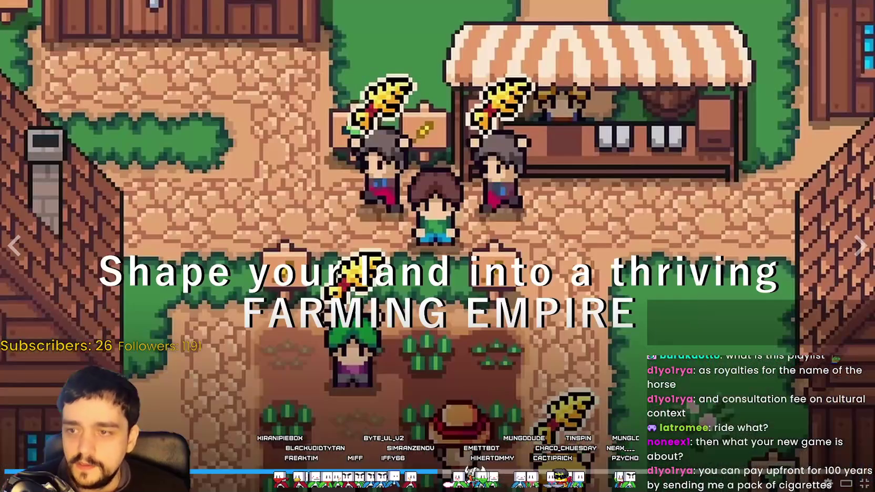